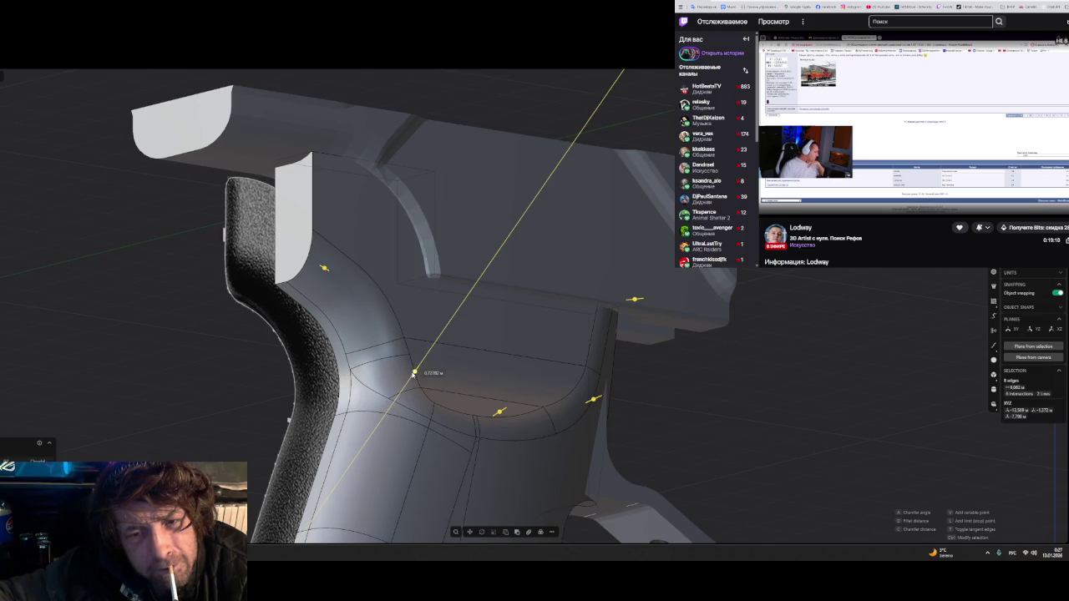
- Lower the curved upper-recess edge's fillet distance from about 0.062 to 0.039
left_click(413, 373)
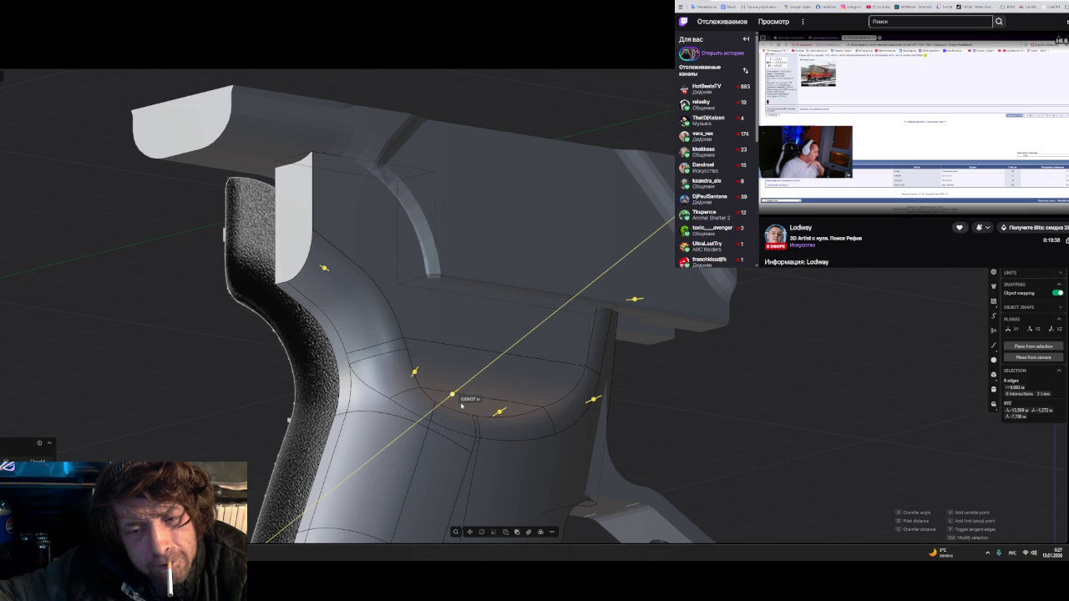
middle_click_drag(462, 405, 490, 428)
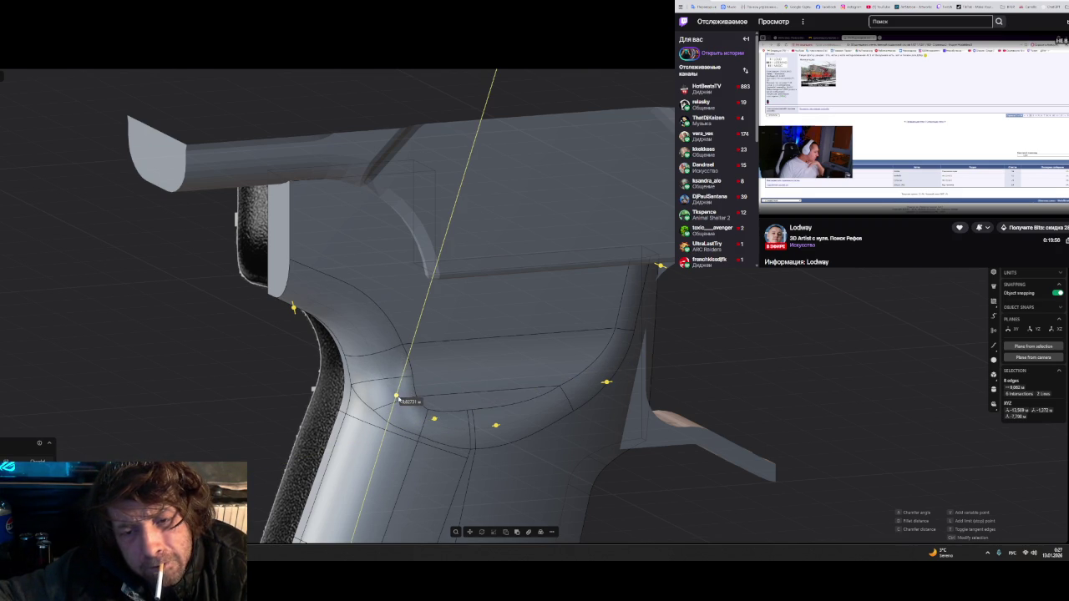
left_click_drag(397, 399, 386, 393)
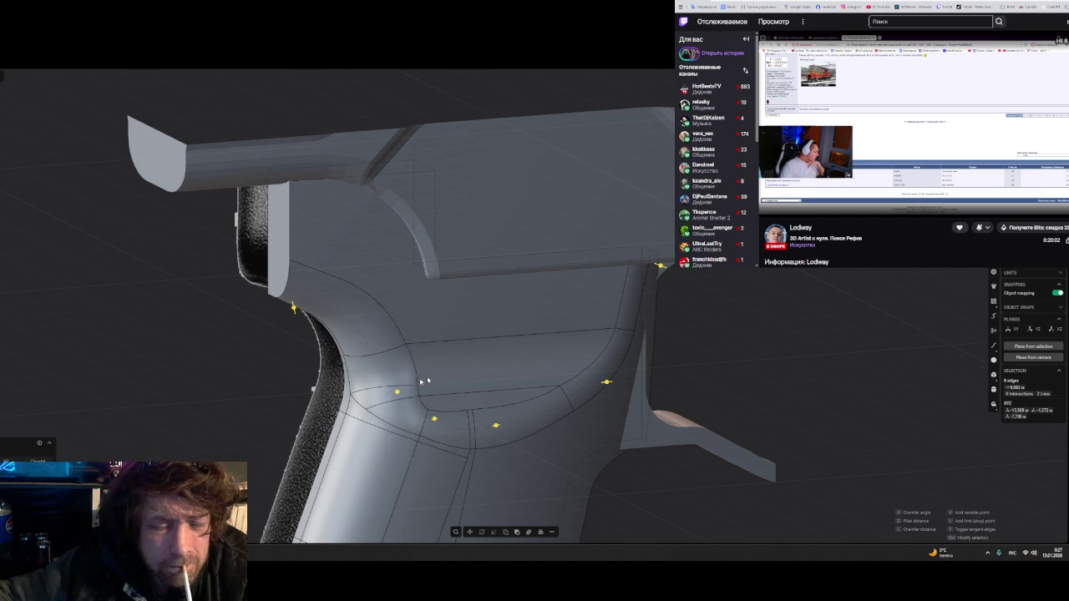
middle_click_drag(386, 393, 409, 353)
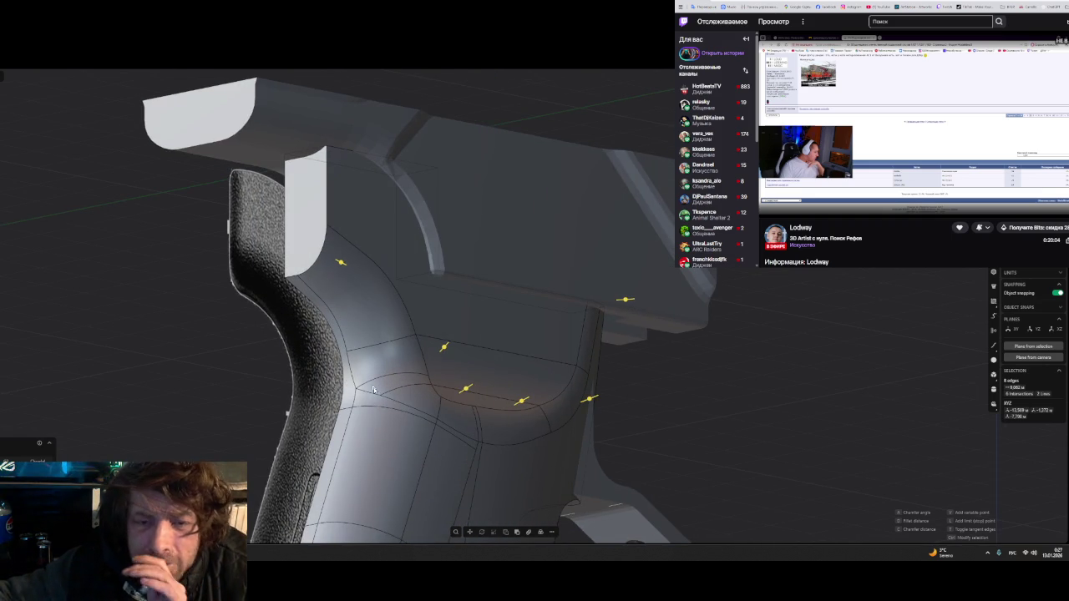
left_click_drag(443, 348, 440, 350)
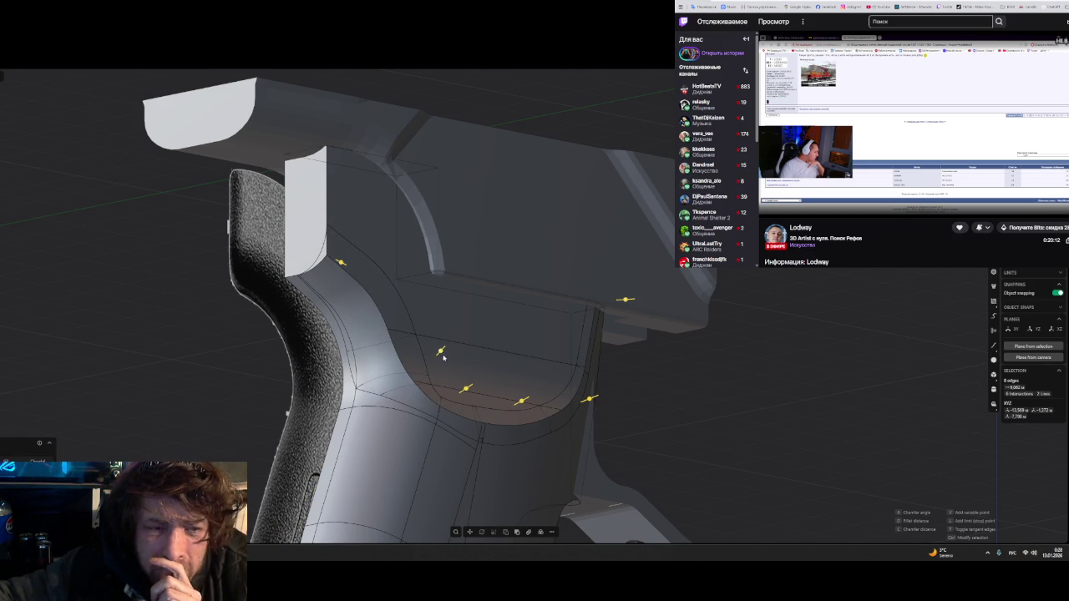
key("ctrl+z")
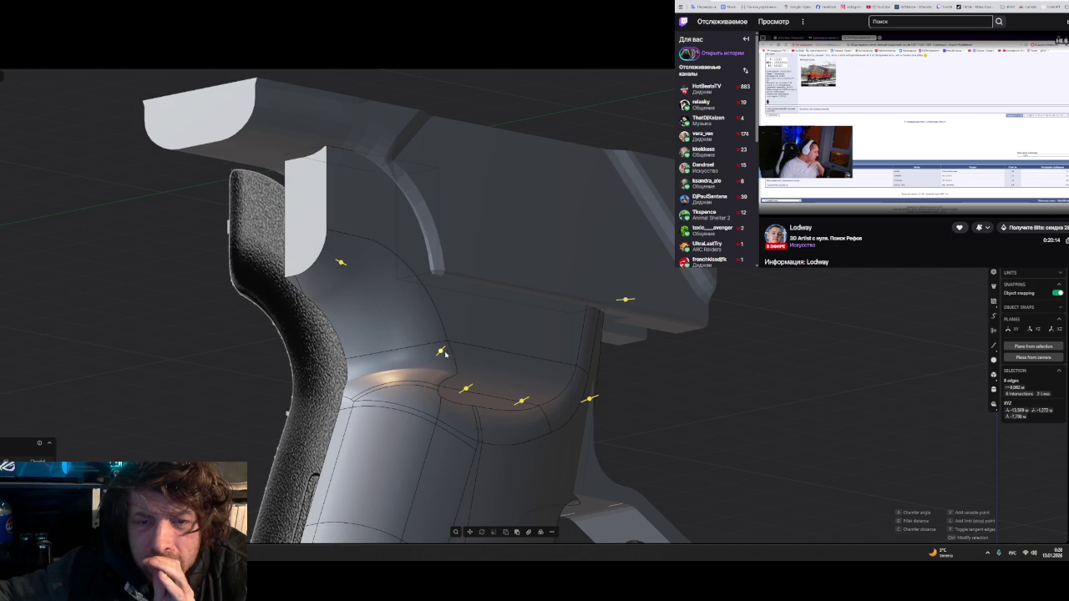
- Slide the first fillet control point down along its yellow guide line
left_click(441, 351)
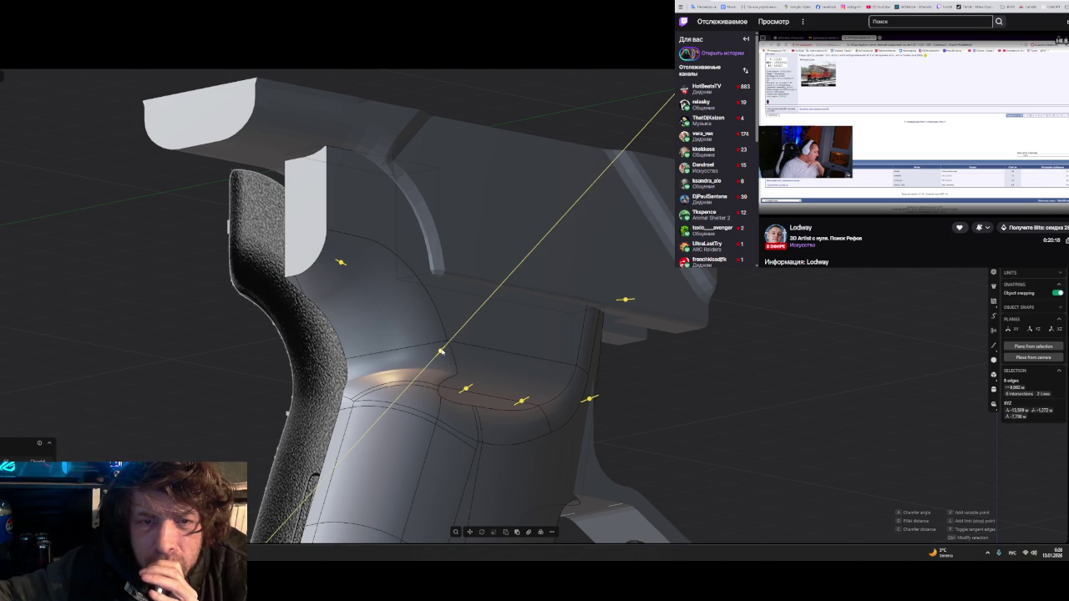
left_click(433, 360)
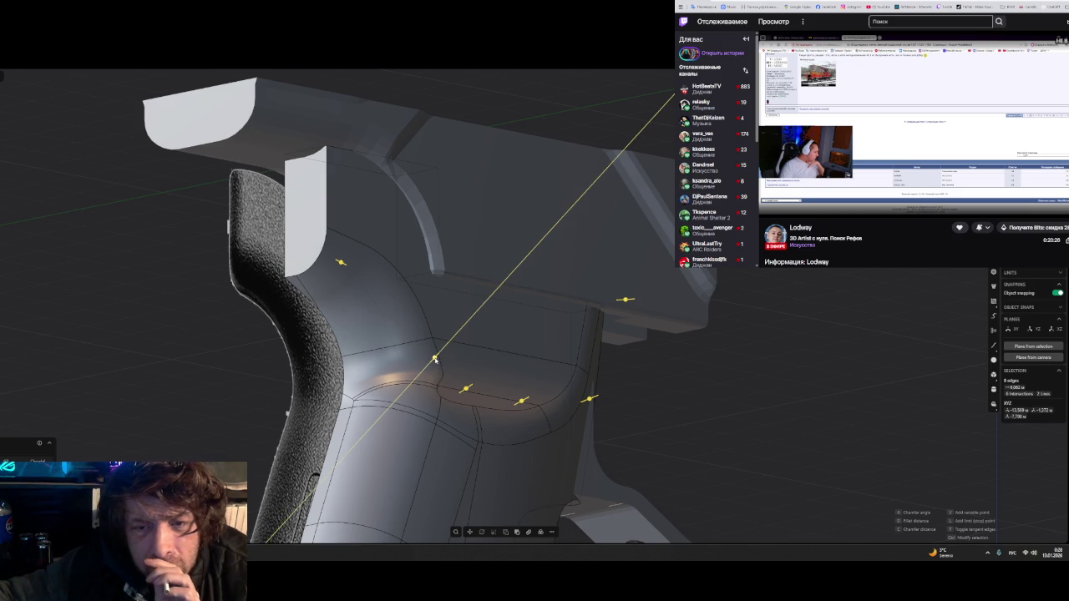
left_click_drag(433, 365, 429, 369)
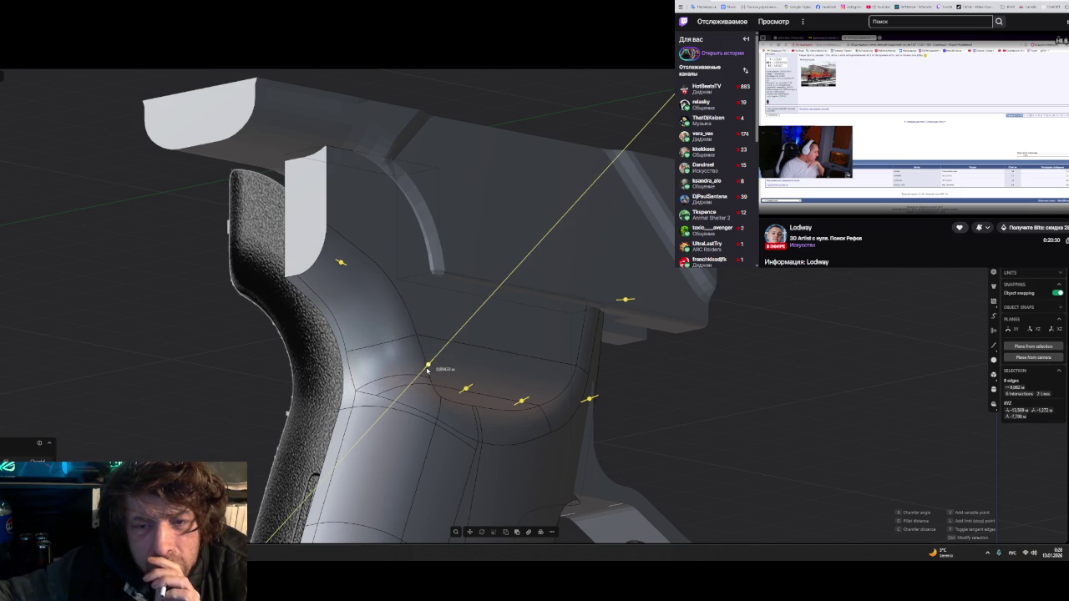
left_click_drag(425, 372, 419, 377)
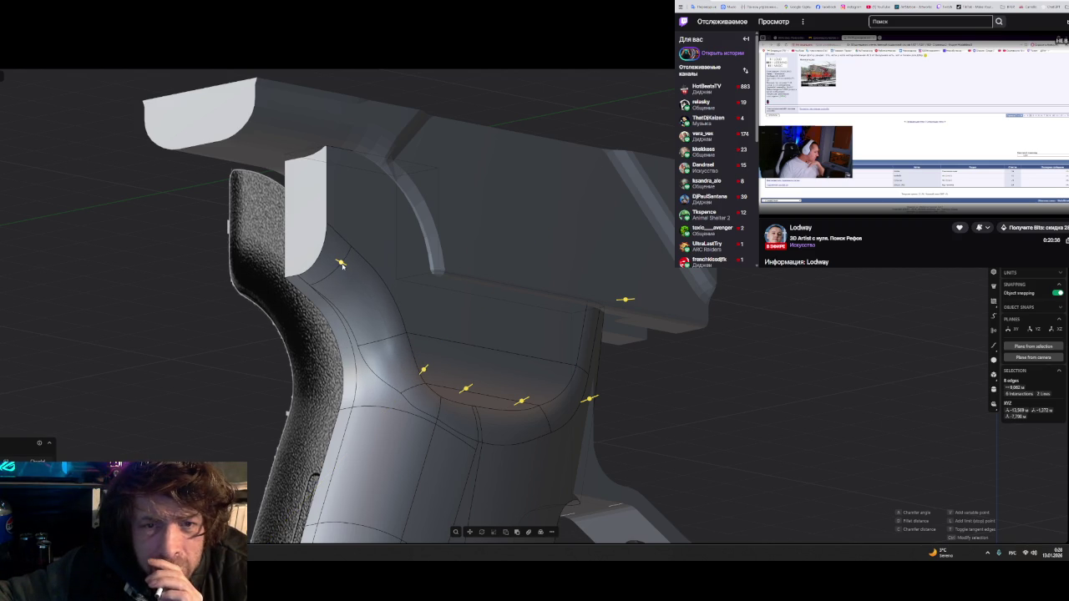
- Pull the lower-left fillet control point down and left, then orbit and zoom to inspect
left_click_drag(424, 371, 426, 367)
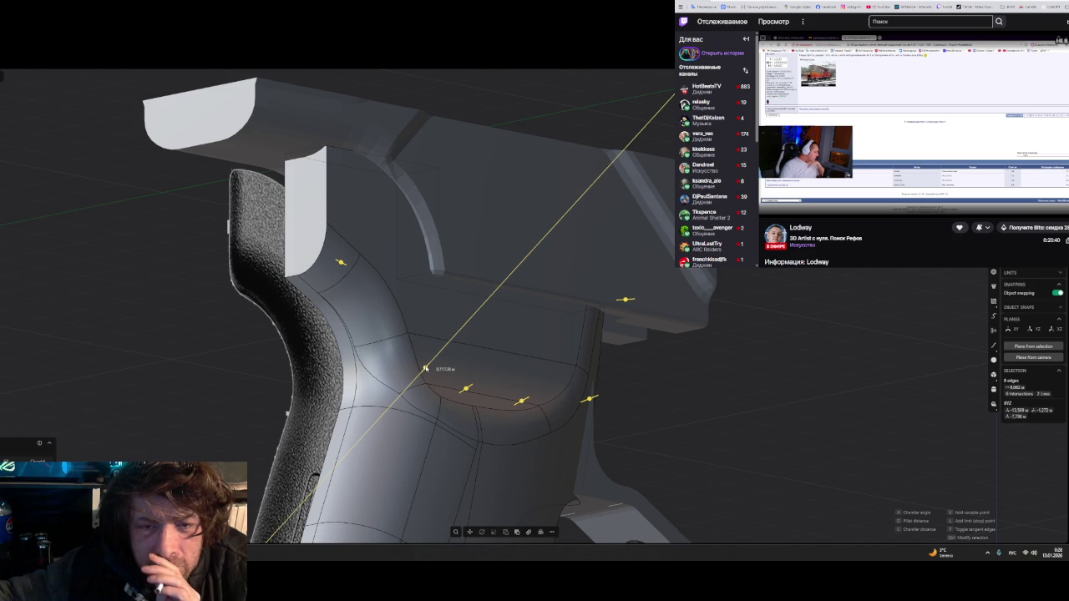
left_click_drag(426, 367, 426, 367)
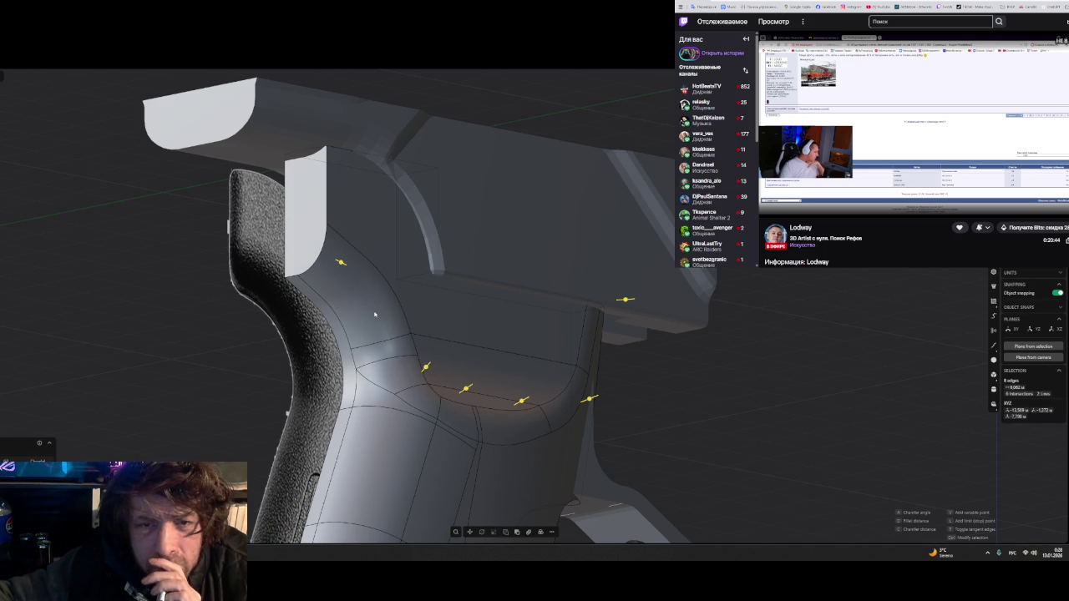
left_click_drag(425, 368, 426, 367)
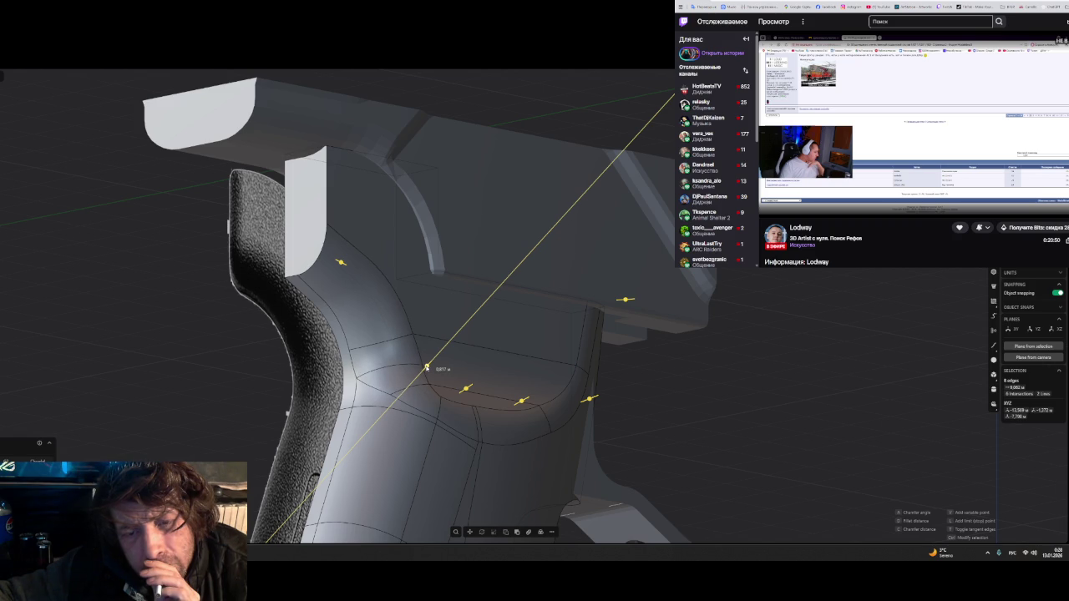
left_click_drag(426, 368, 471, 385)
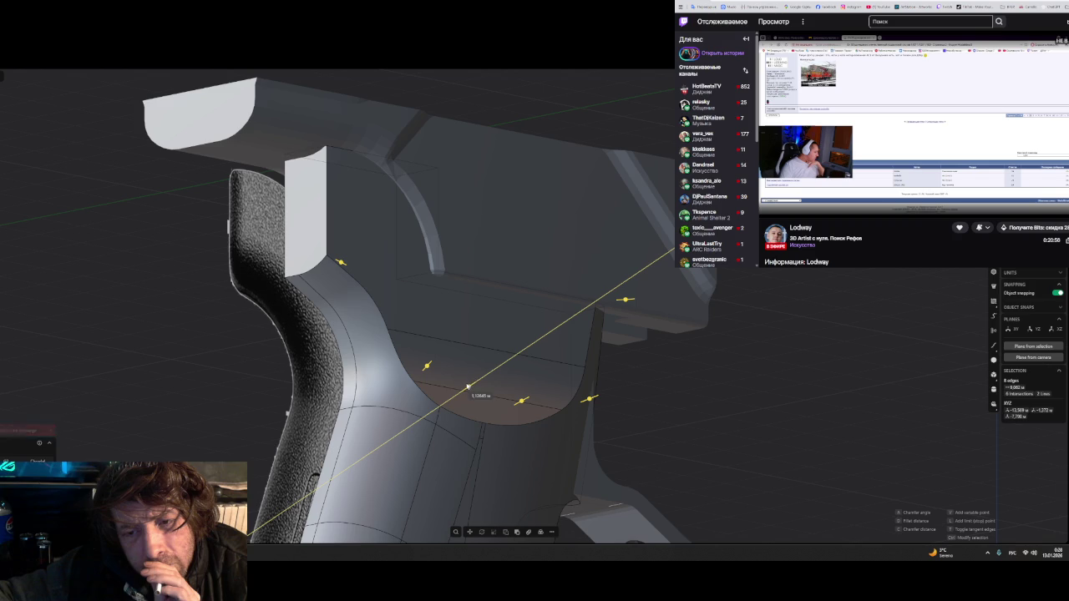
left_click_drag(472, 385, 463, 390)
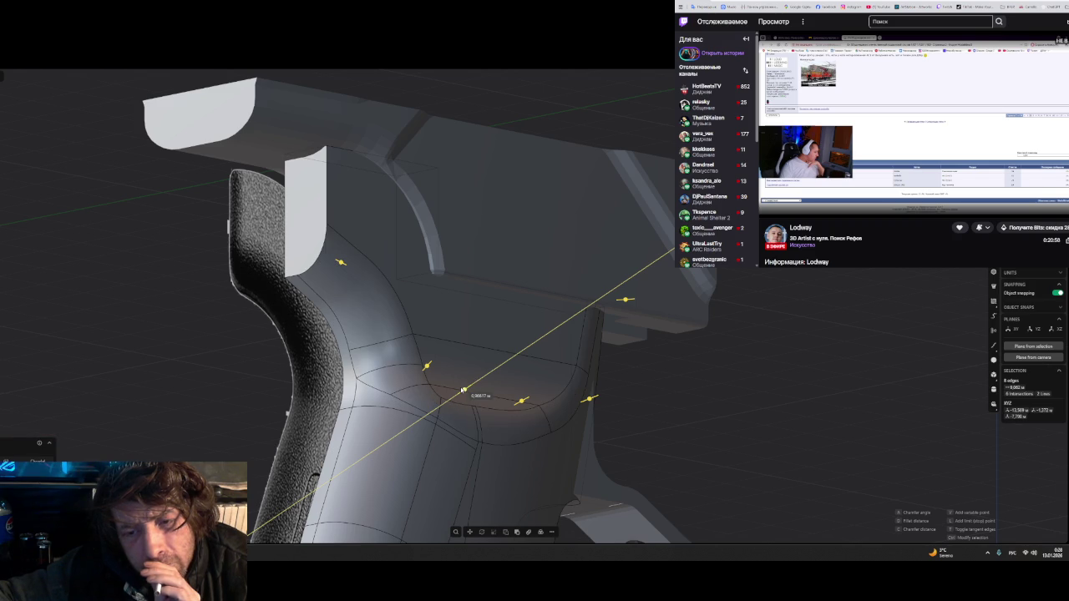
mouse_move(463, 390)
middle_mouse_down()
mouse_move(466, 431)
mouse_move(471, 410)
mouse_move(548, 367)
mouse_move(395, 362)
mouse_move(534, 358)
mouse_move(683, 384)
middle_mouse_up()
scroll(473, 401, "up", 2)
scroll(475, 397, "up", 3)
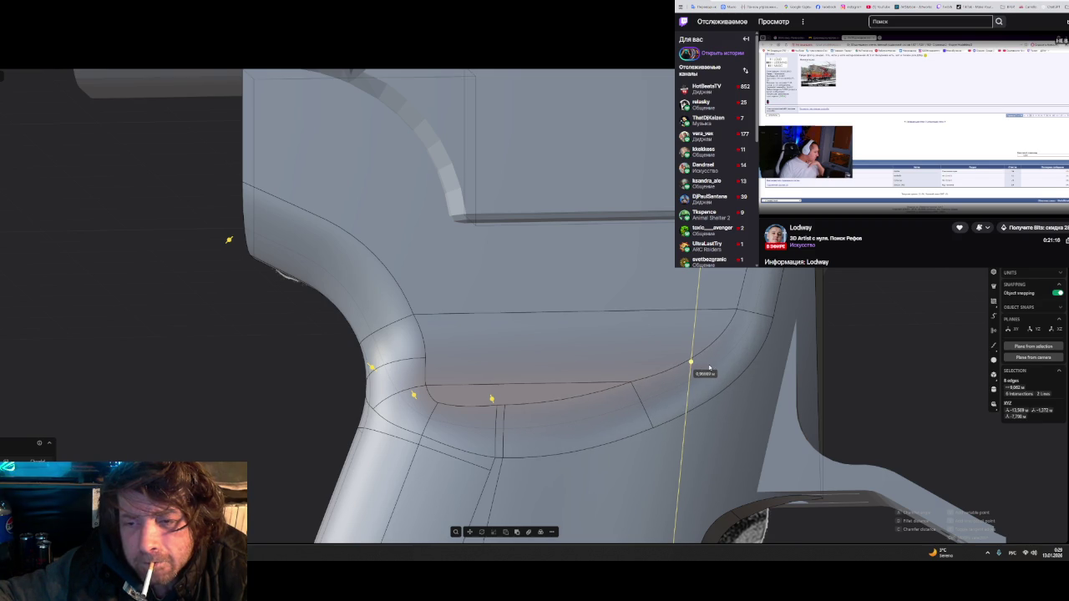
- Fix the snapped fillet point, switch to the ZBrush grip sculpt, and bring up the Telegram chat
left_click(704, 368)
middle_click_drag(703, 368, 465, 406)
key("alt+Tab")
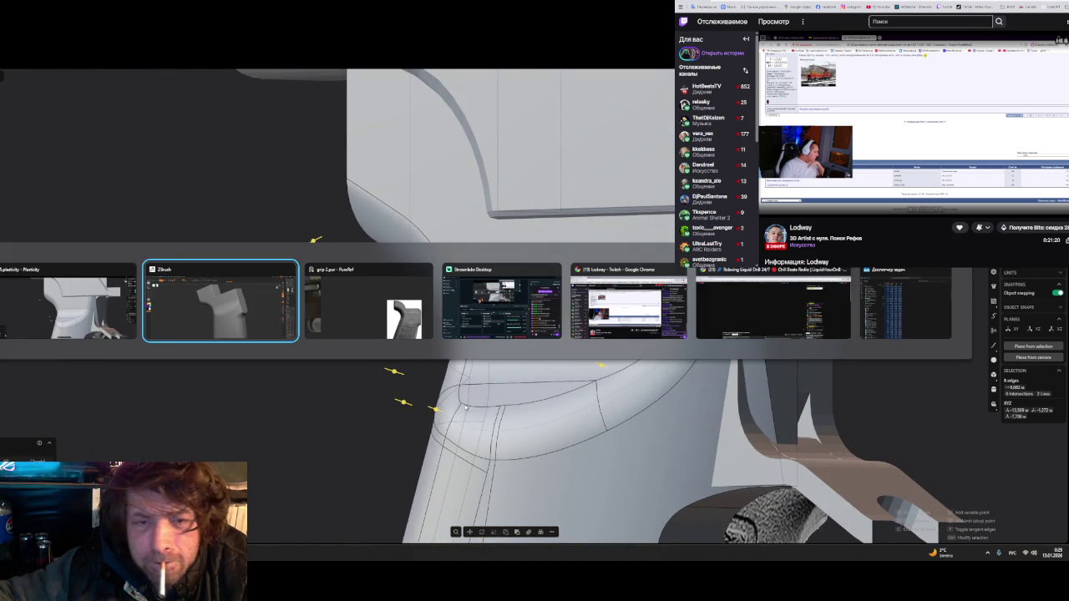
key("alt+Tab")
key("alt+Tab")
key("alt+Tab")
key("alt+Tab")
key("alt+Tab")
key("alt+Tab")
key("alt+Tab")
key("alt+Tab")
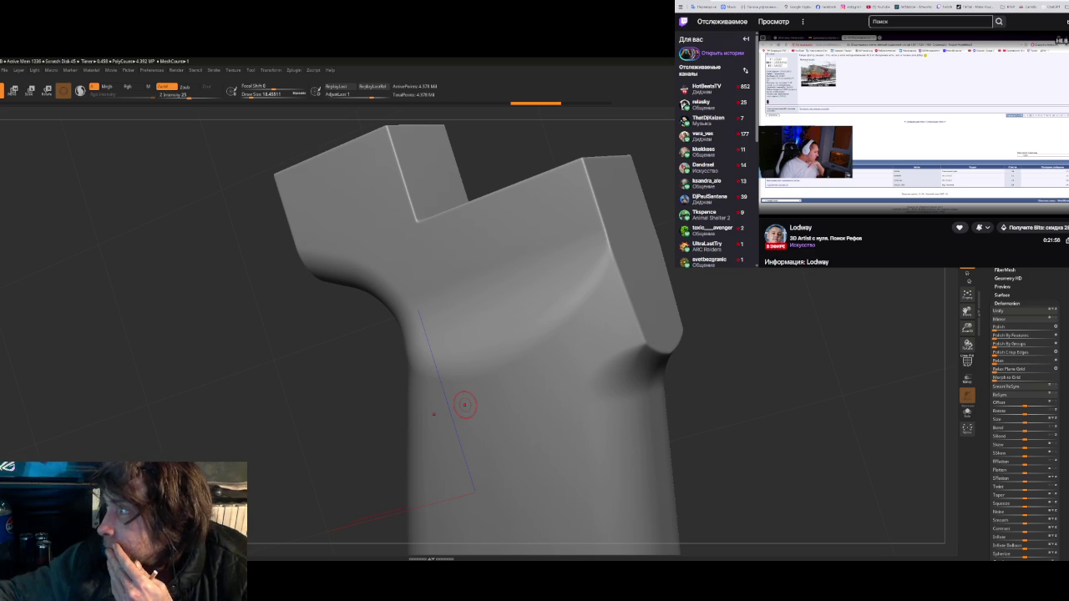
left_click(535, 553)
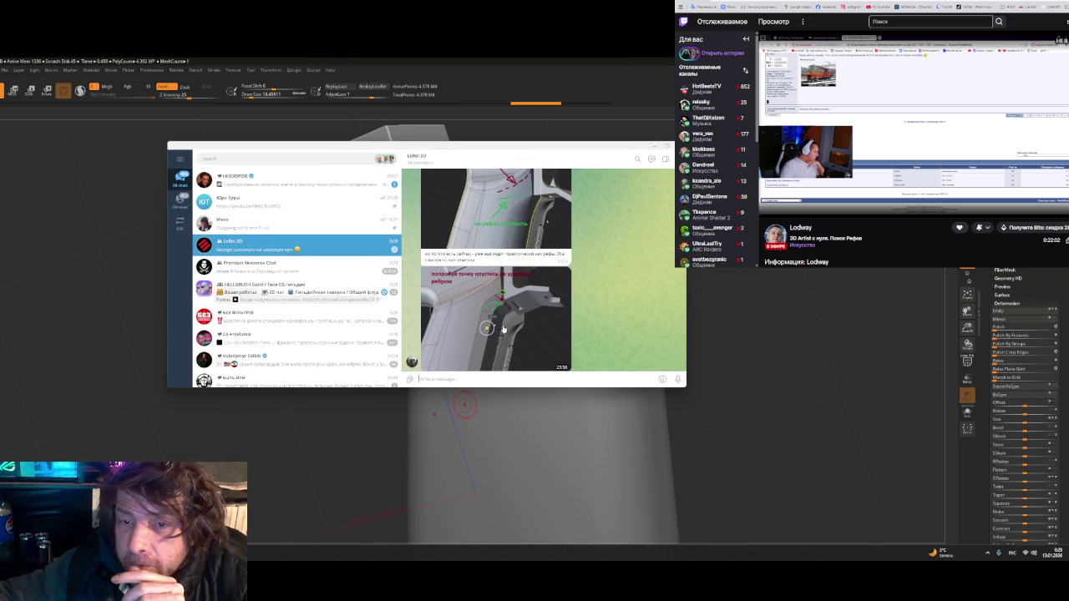
- Show the annotated feedback photo full-size and start a screen capture of it
left_click(492, 327)
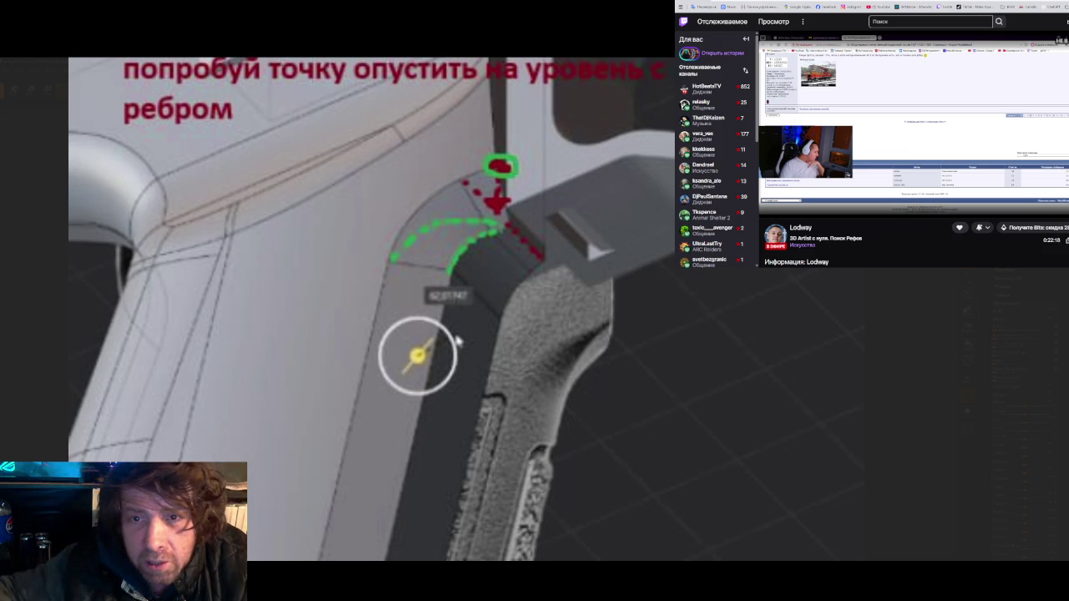
key("ctrl+Print")
- Frame the feedback photo and draw red edge-flow arcs and lines down to the frame bottom
mouse_move(147, 110)
left_mouse_down()
mouse_move(672, 451)
mouse_move(700, 506)
left_mouse_up()
left_click(577, 518)
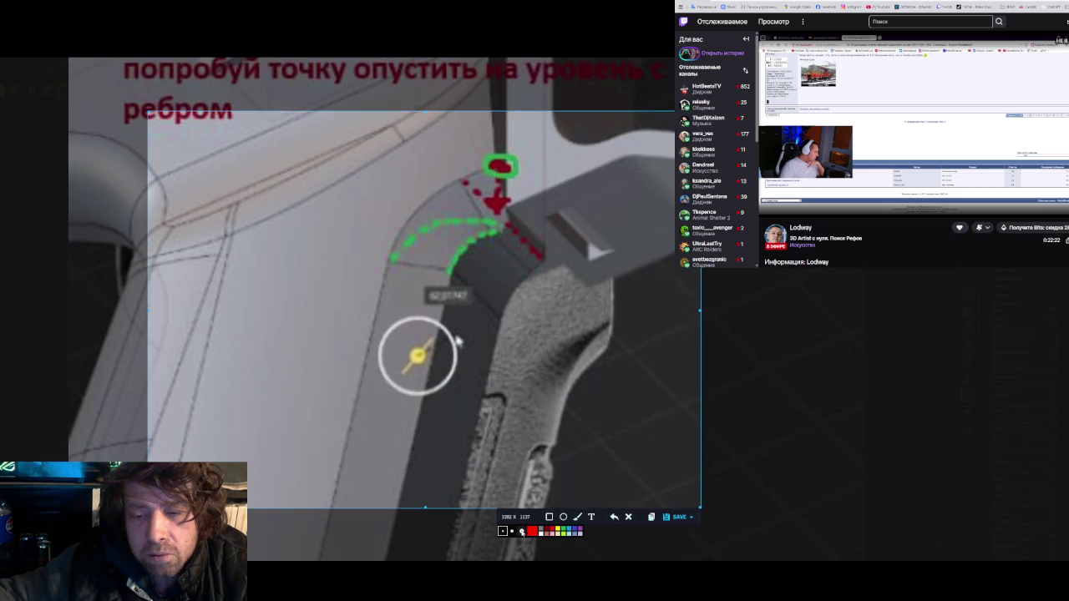
left_click_drag(491, 218, 346, 208)
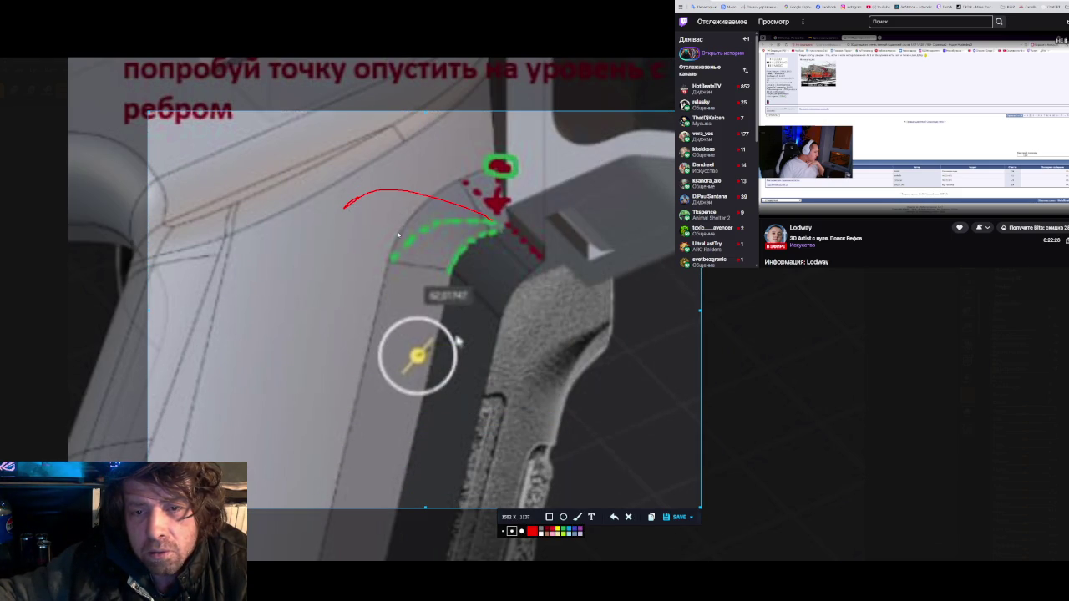
left_click_drag(327, 227, 403, 284)
left_click_drag(316, 247, 281, 505)
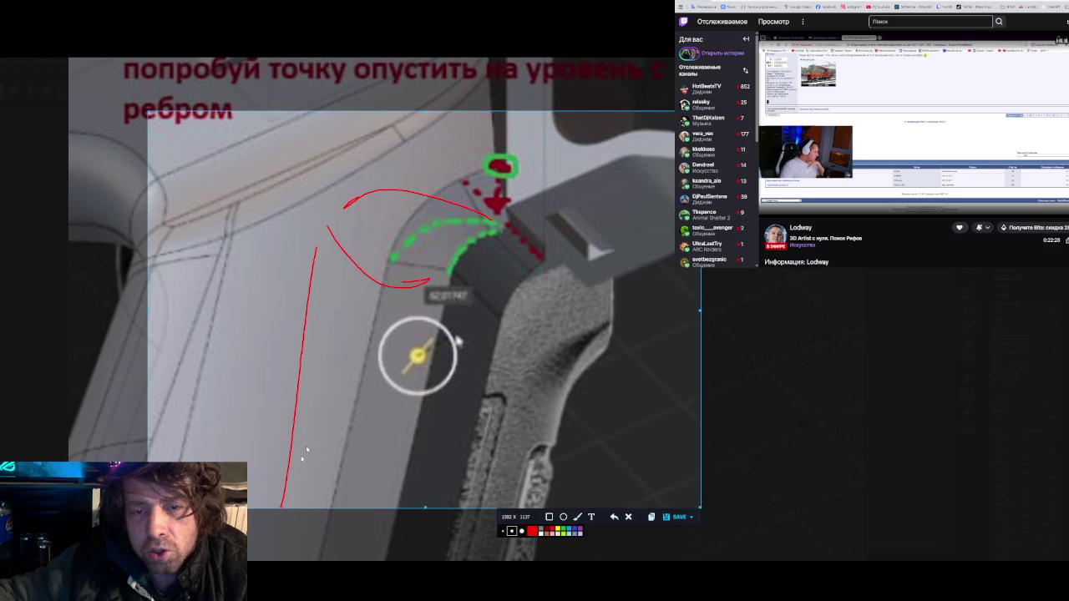
left_click_drag(427, 285, 408, 505)
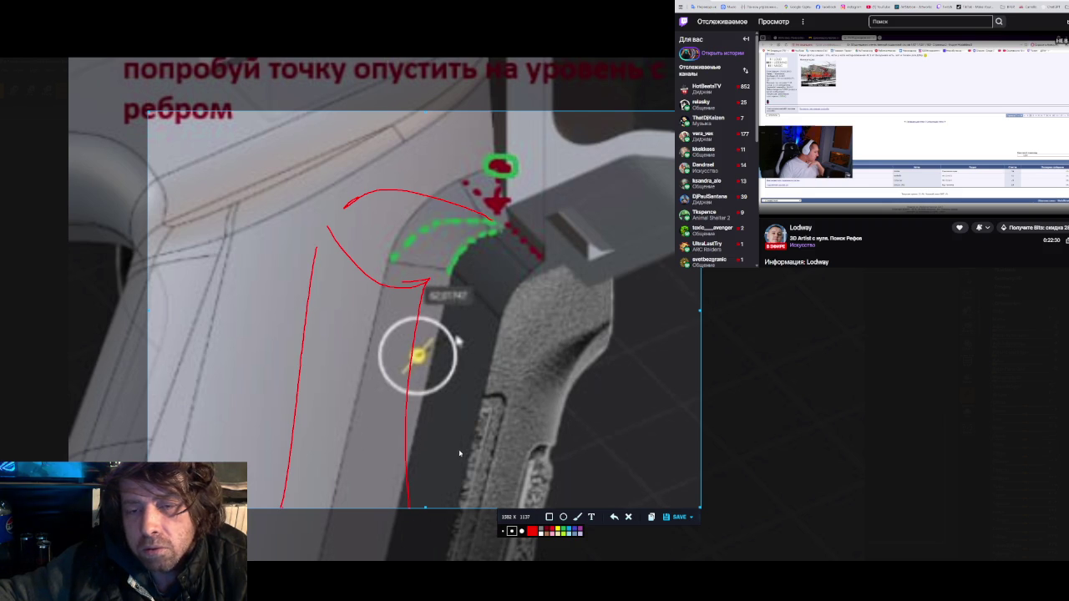
- Undo the red strokes and cancel the capture to return to the chat
key("ctrl+z")
key("ctrl+z")
key("ctrl+z")
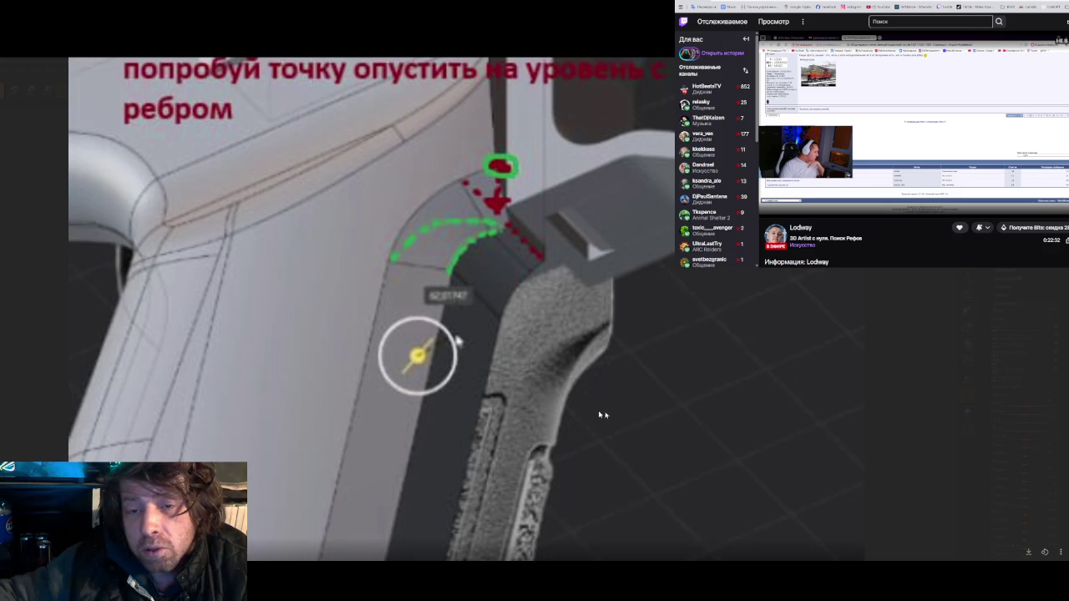
key("Escape")
scroll(511, 322, "down", 2)
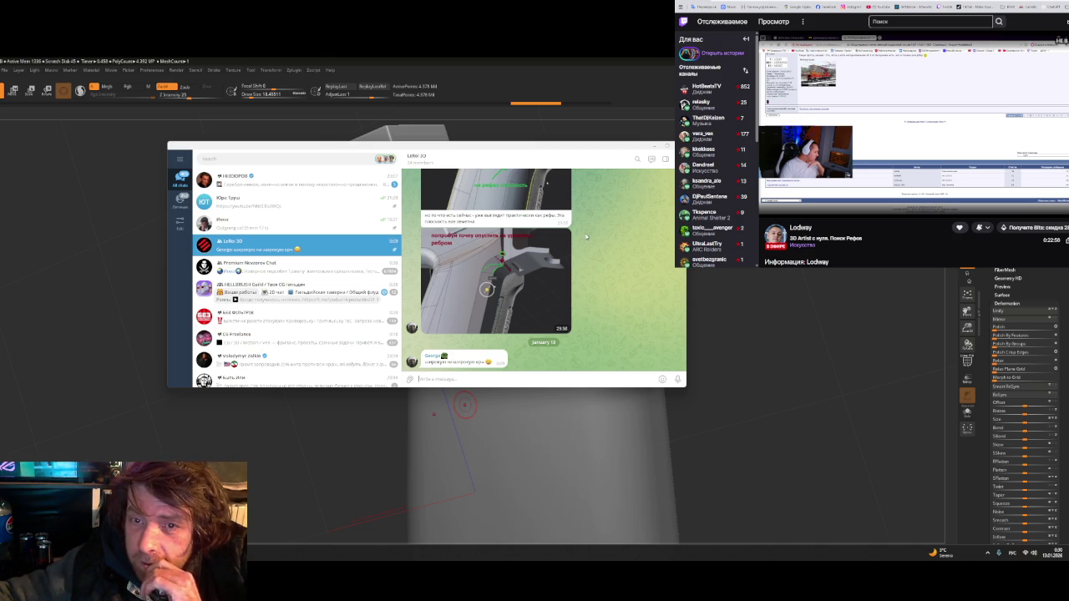
- Close Telegram, then sculpt and smooth the bump on the ZBrush model's right shoulder
left_click(654, 145)
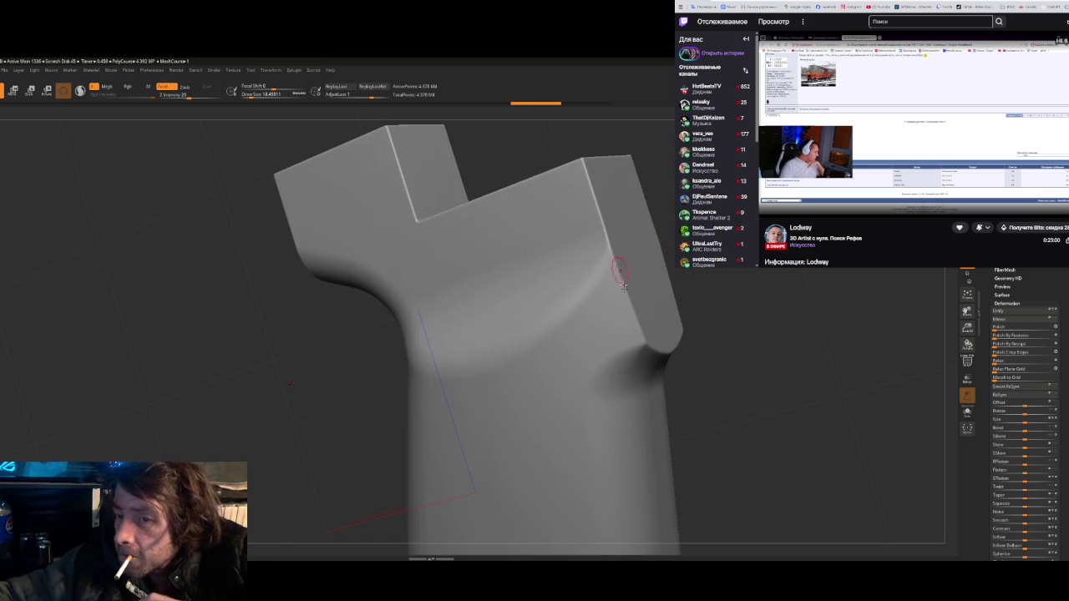
mouse_move(615, 305)
left_mouse_down()
mouse_move(626, 294)
mouse_move(671, 369)
left_mouse_up()
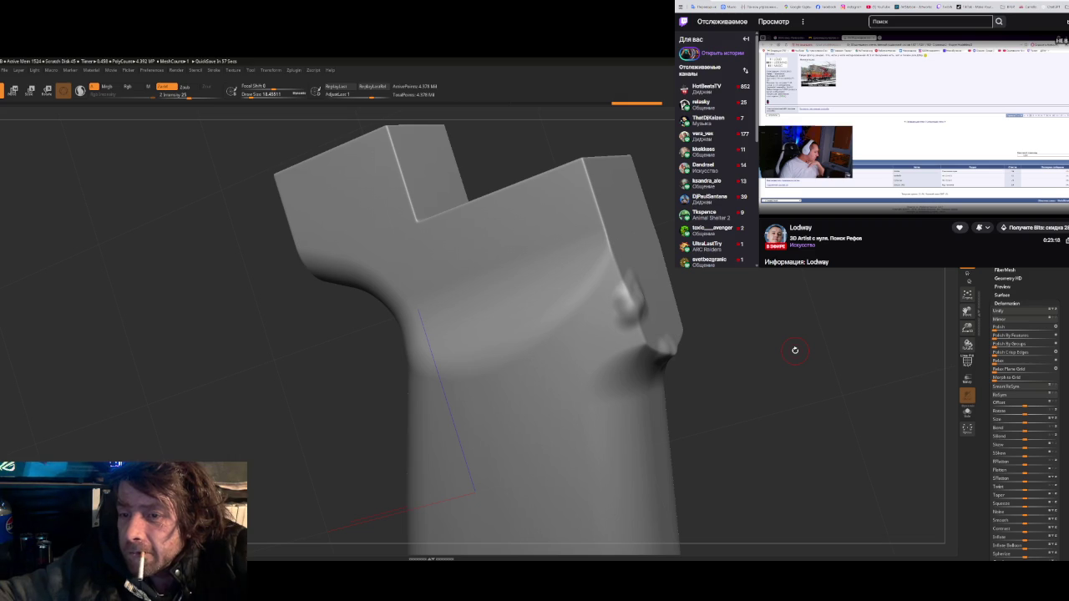
left_click_drag(667, 346, 730, 351, "shift")
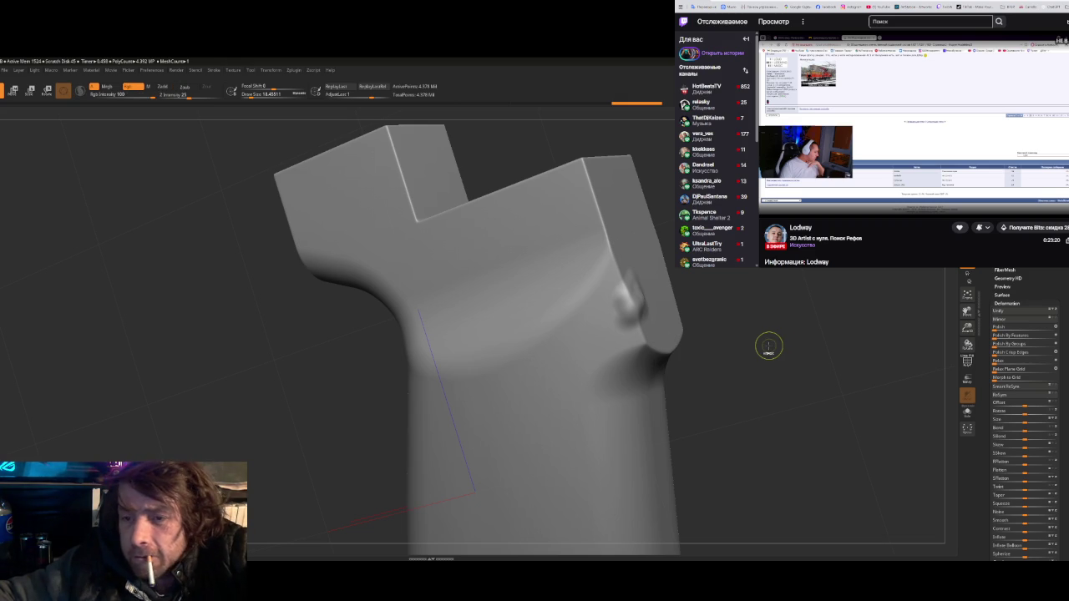
- Cycle through the open windows toward the PureRef reference board
key("alt+Tab")
key("alt+Tab")
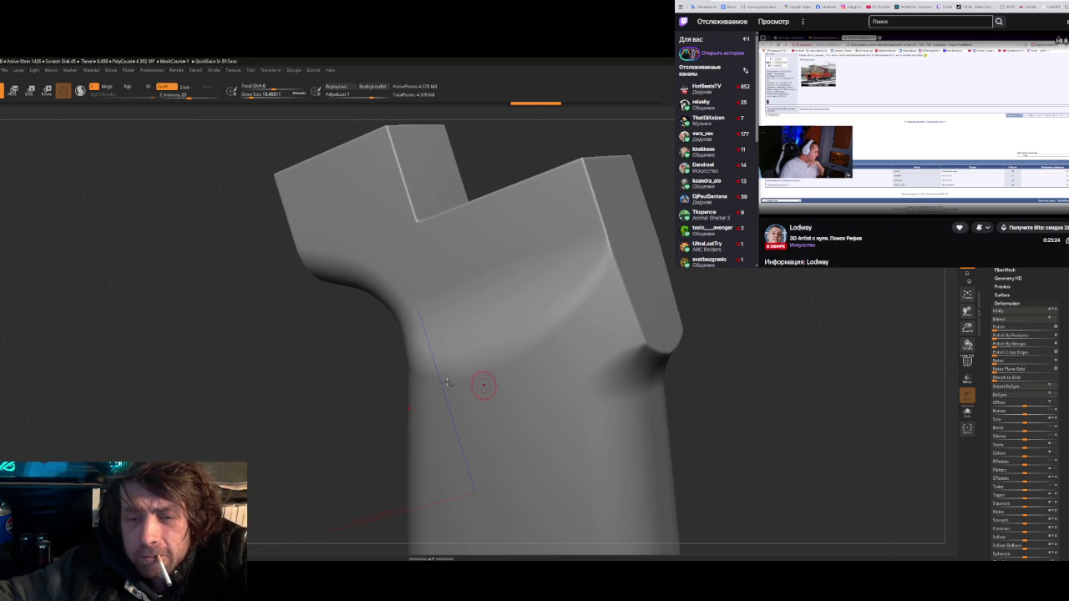
key("alt+Tab")
key("alt+Tab")
key("Tab")
key("Tab")
key("Tab")
key("Tab")
key("Tab")
key("Tab")
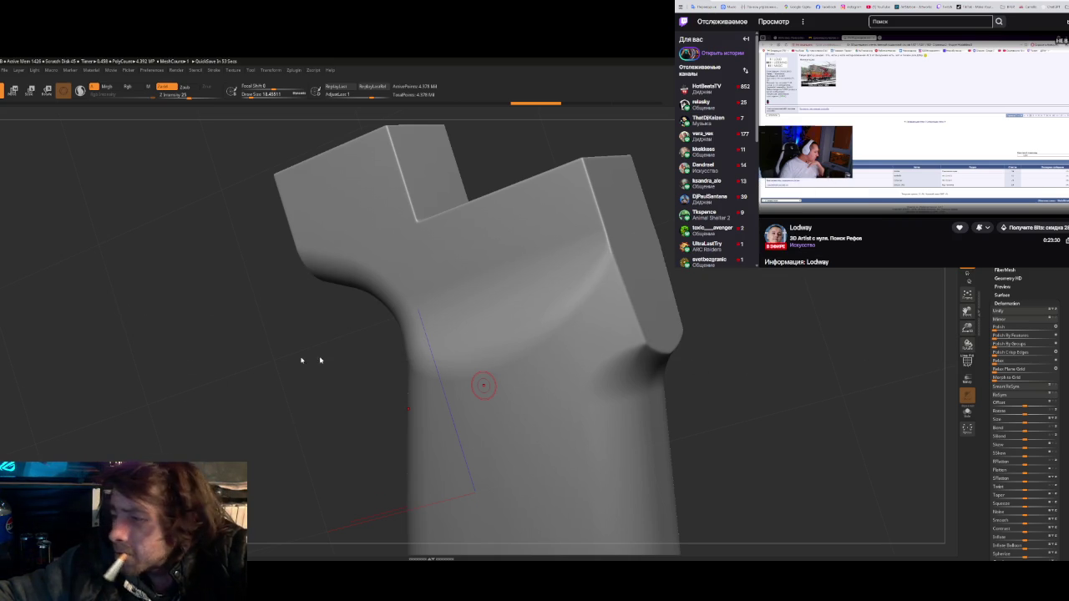
key("alt+Tab")
key("Tab")
key("Tab")
key("Tab")
key("Tab")
key("Tab")
key("Tab")
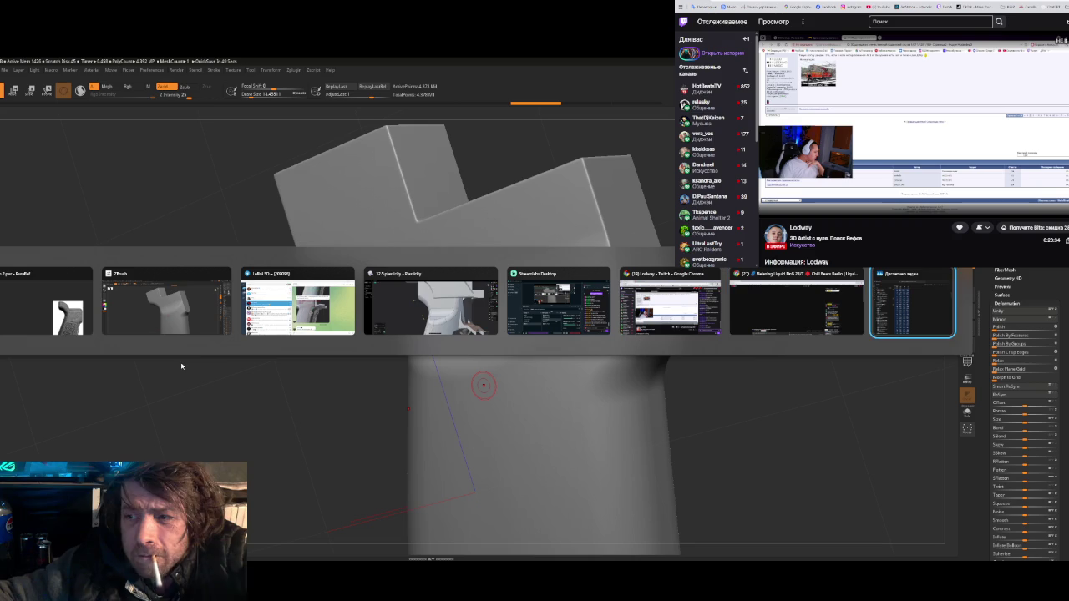
key("Tab")
- Switch to PureRef and zoom onto the close-up photo of the grip's top recess
key("alt+Tab")
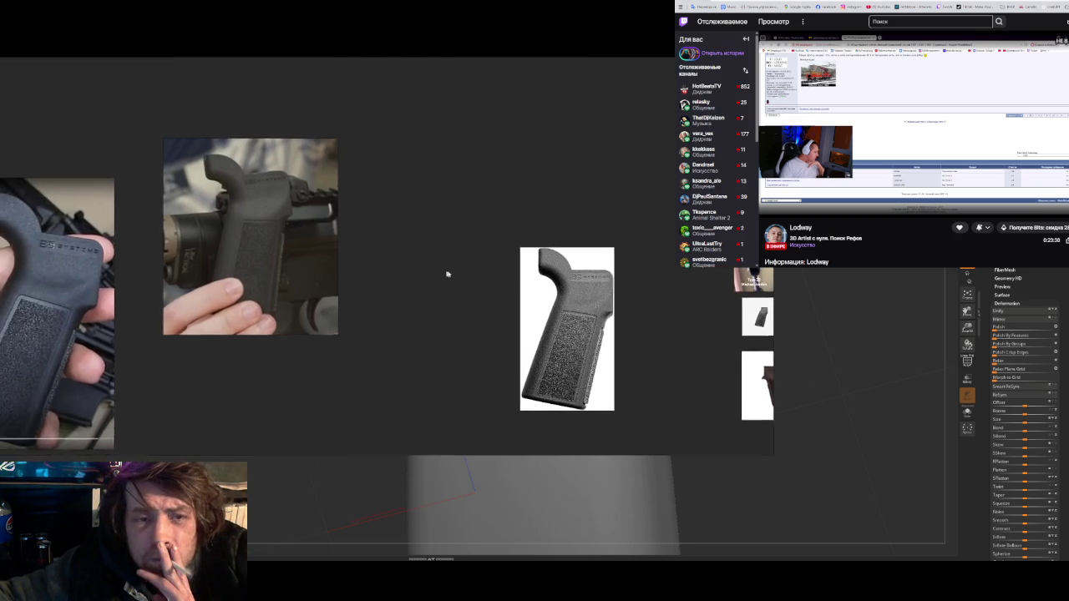
scroll(193, 343, "down", 3)
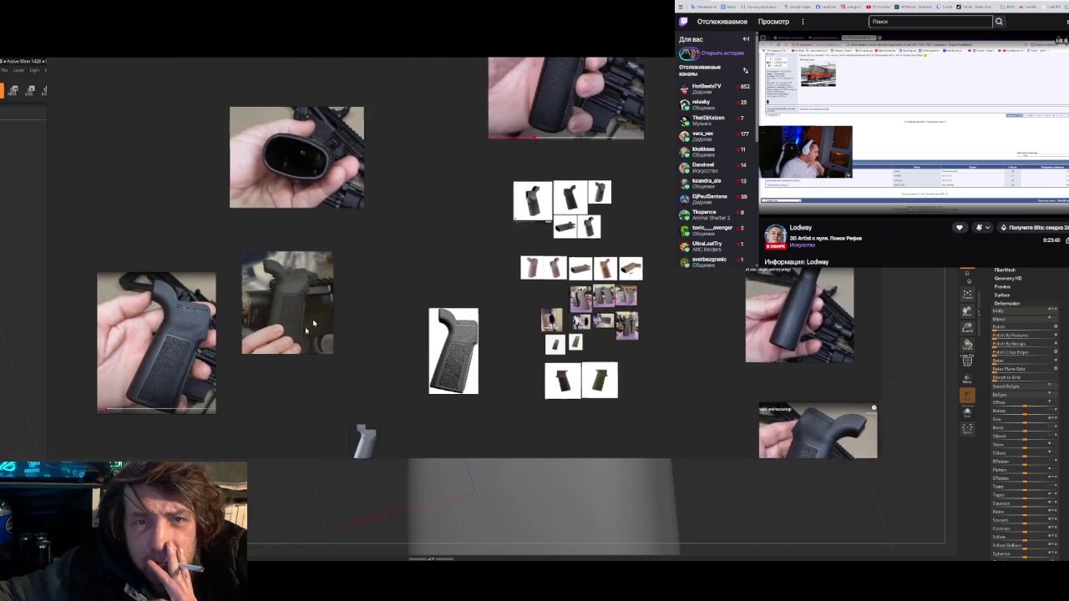
scroll(332, 292, "up", 2)
scroll(321, 298, "up", 2)
scroll(457, 305, "up", 2)
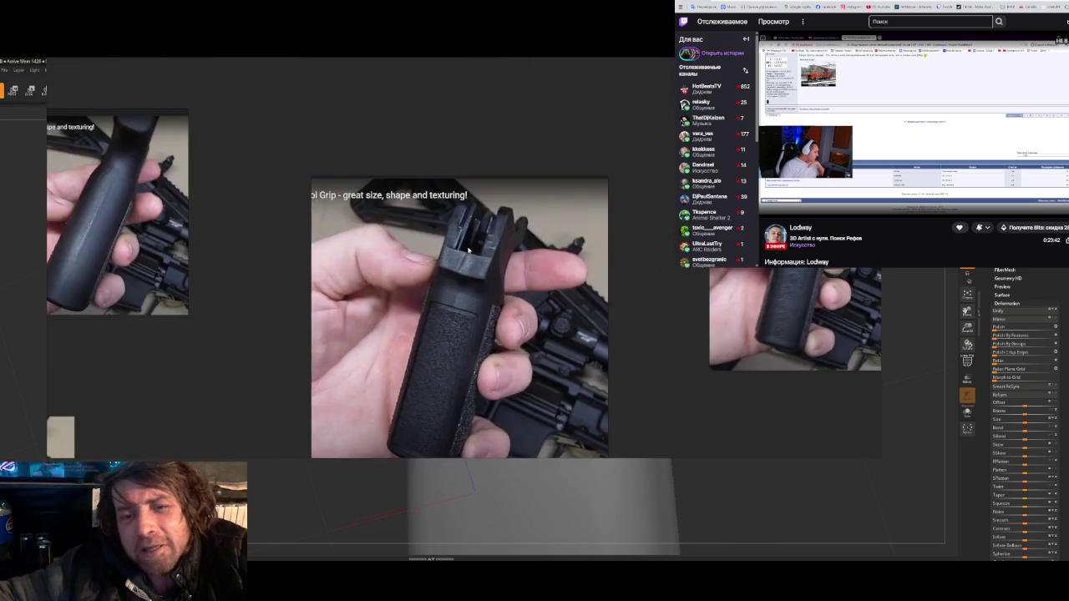
scroll(458, 305, "up", 2)
scroll(458, 305, "up", 2)
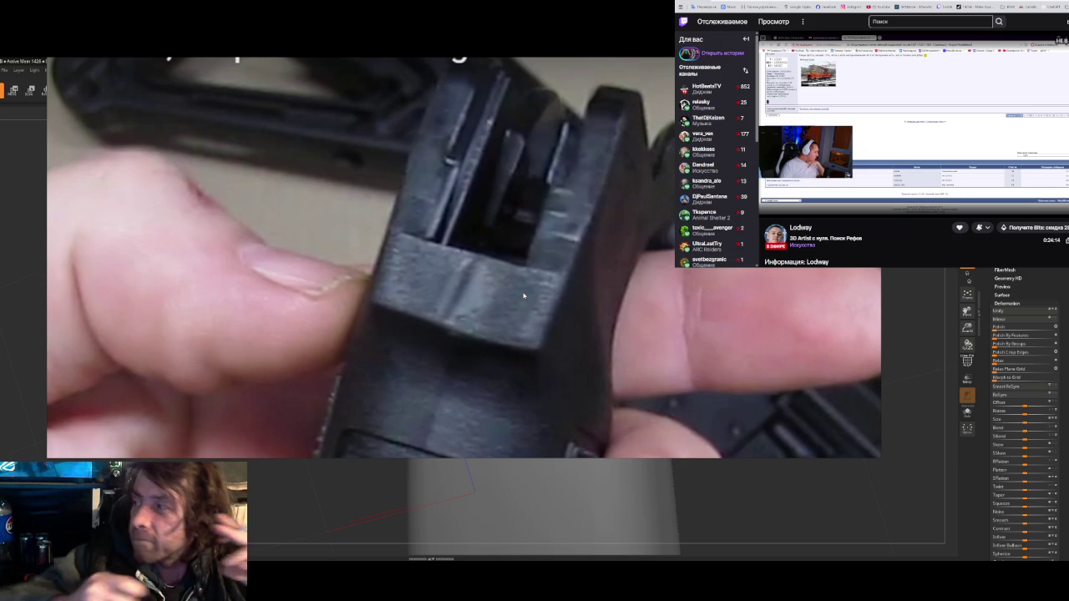
scroll(523, 296, "down", 1)
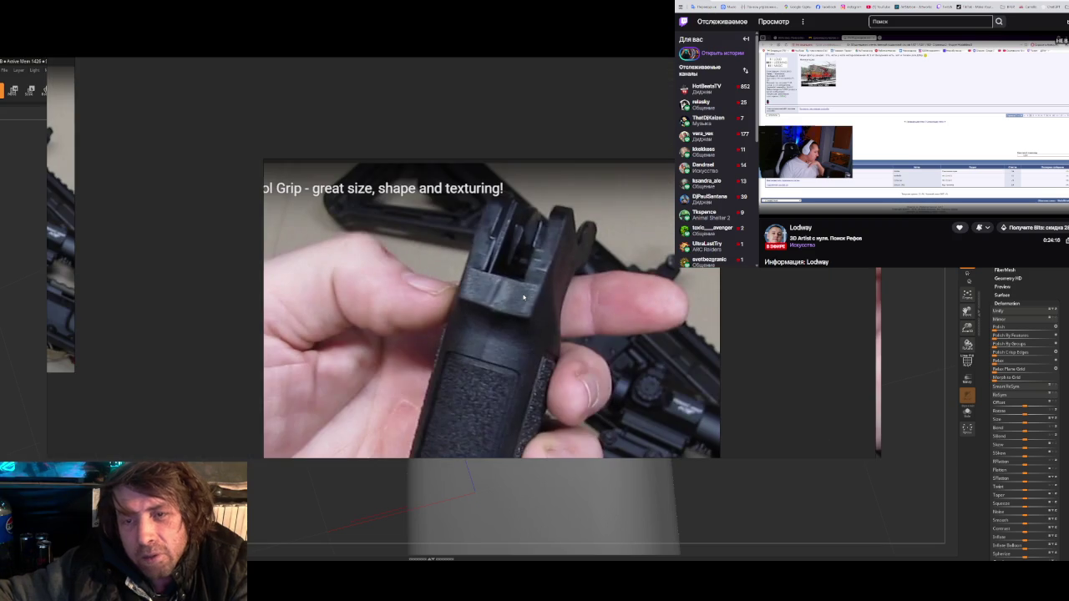
scroll(526, 304, "down", 3)
scroll(528, 309, "up", 1)
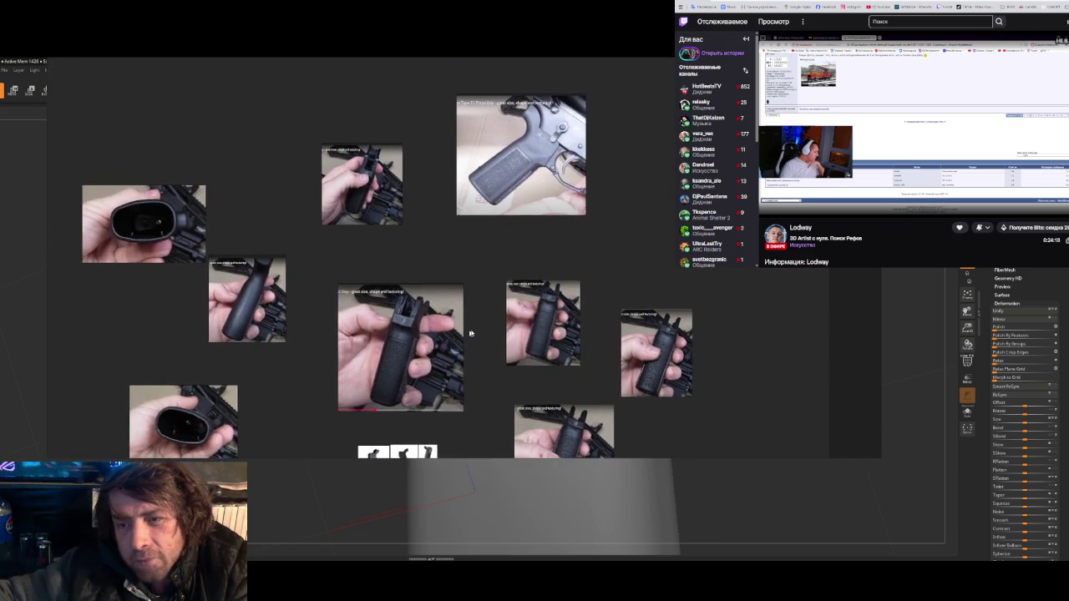
scroll(542, 309, "up", 2)
scroll(590, 308, "up", 2)
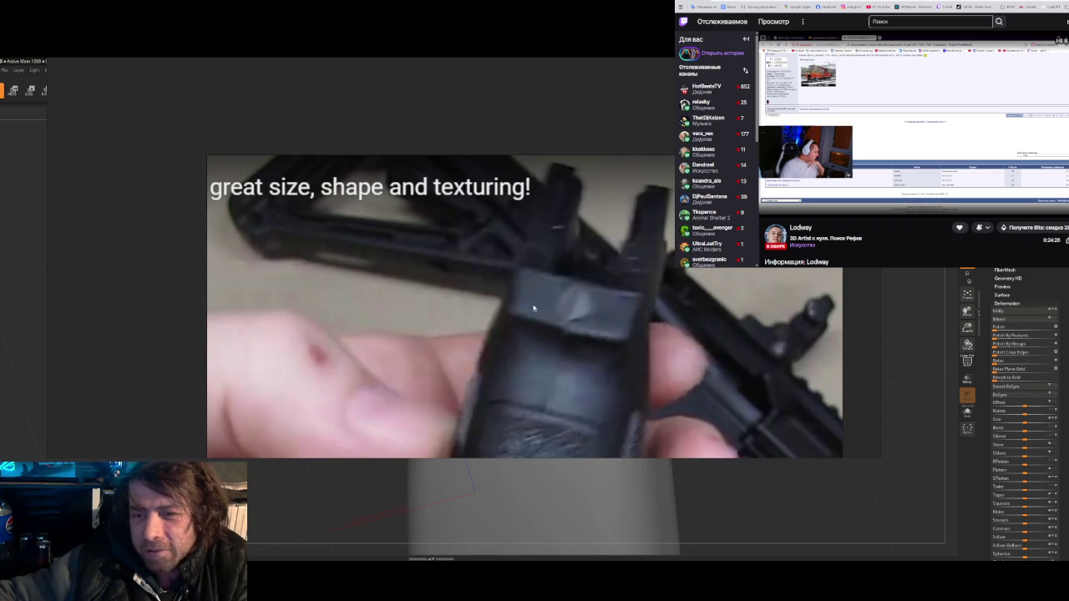
- Make two trial Lightshot captures of the grip's top end and curved upper edge, discarding both
key("Print")
left_click_drag(372, 203, 770, 434)
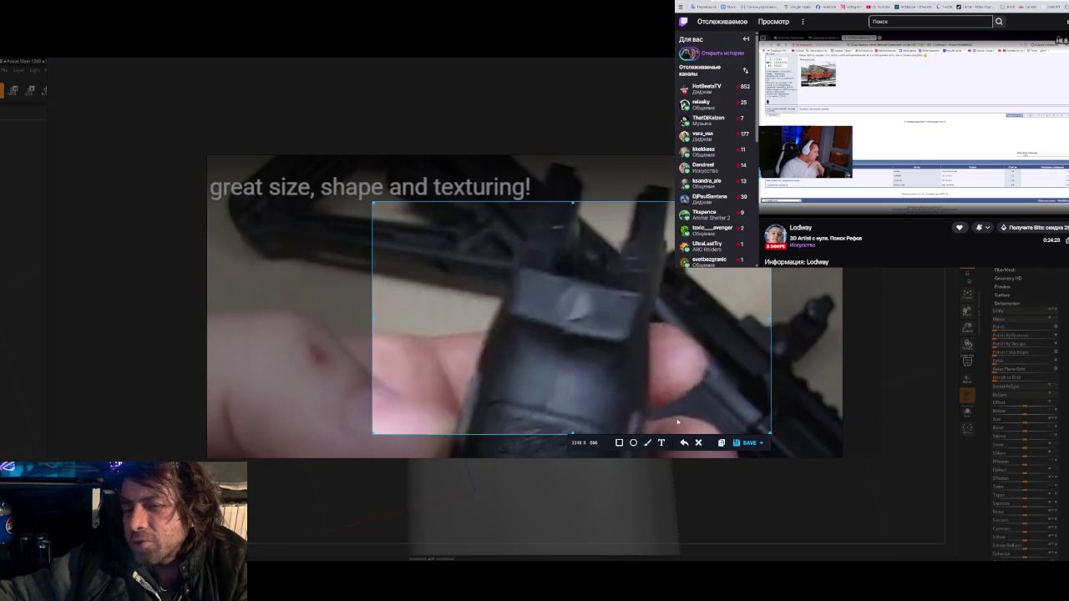
left_click(648, 443)
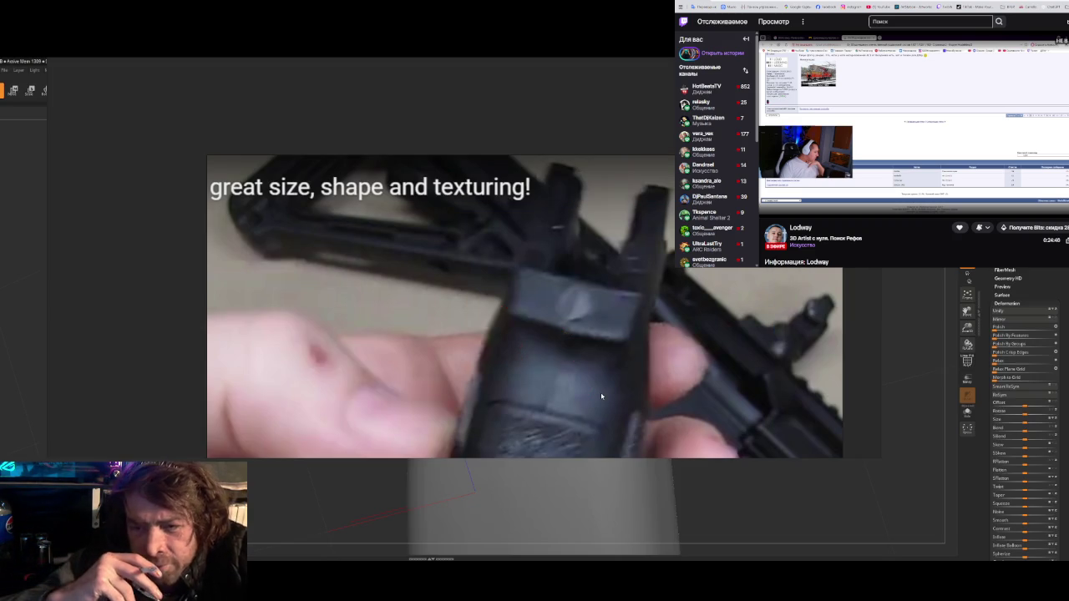
key("Escape")
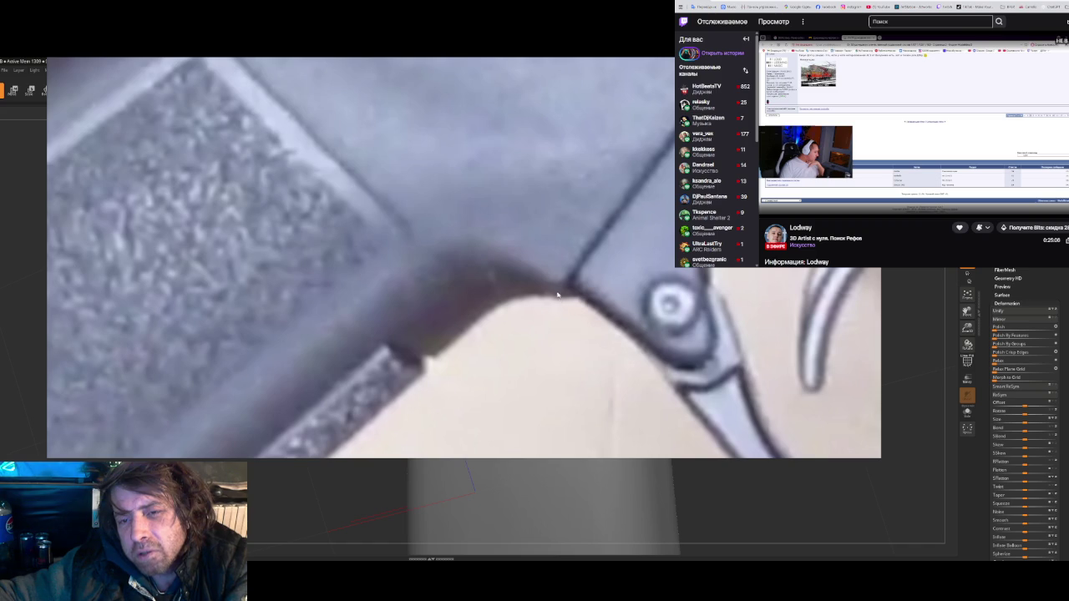
key("Print")
left_click_drag(317, 121, 747, 414)
left_click(626, 421)
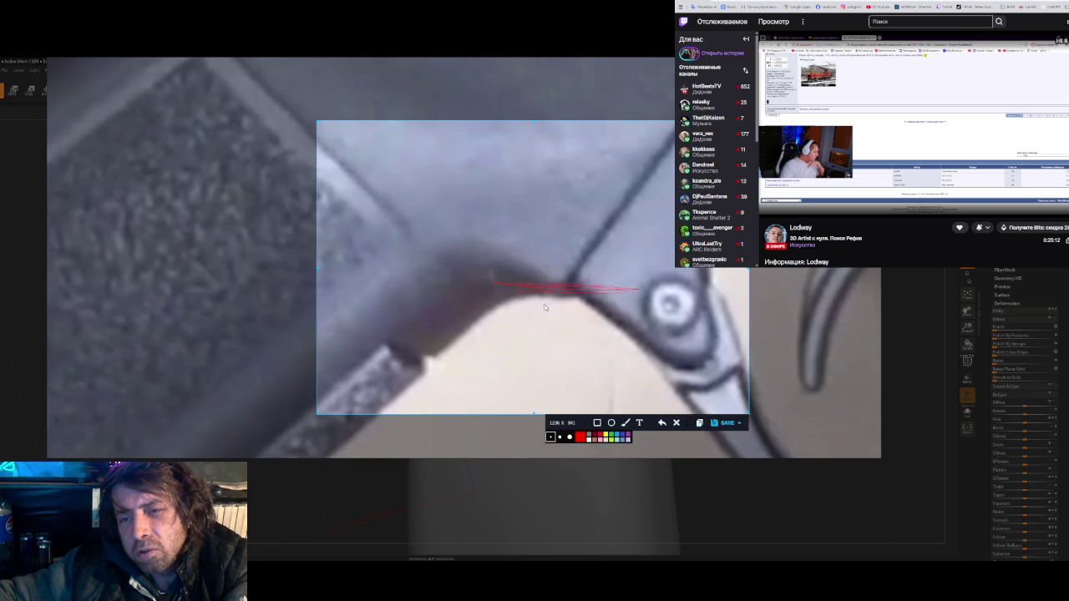
key("Escape")
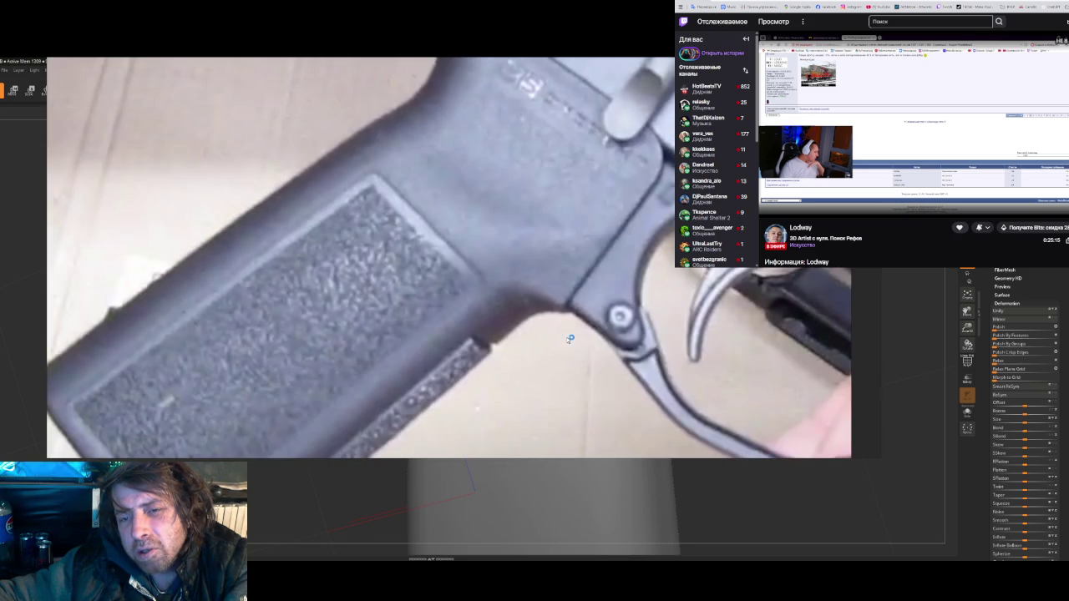
- Capture the textured panel and upper edge, mark the curved bend in red, then discard it
key("Print")
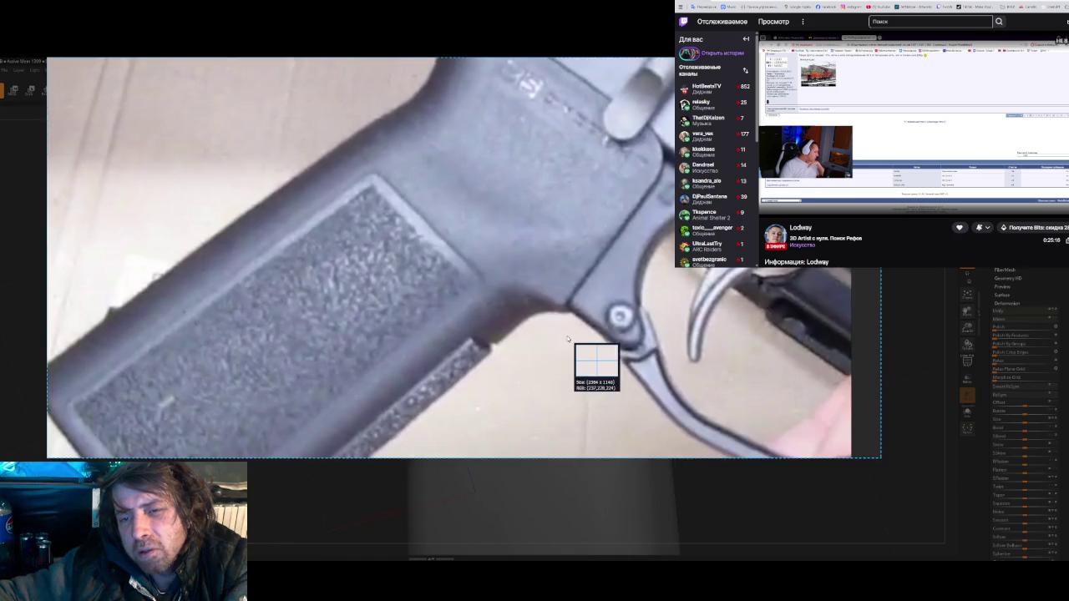
left_click_drag(293, 217, 659, 432)
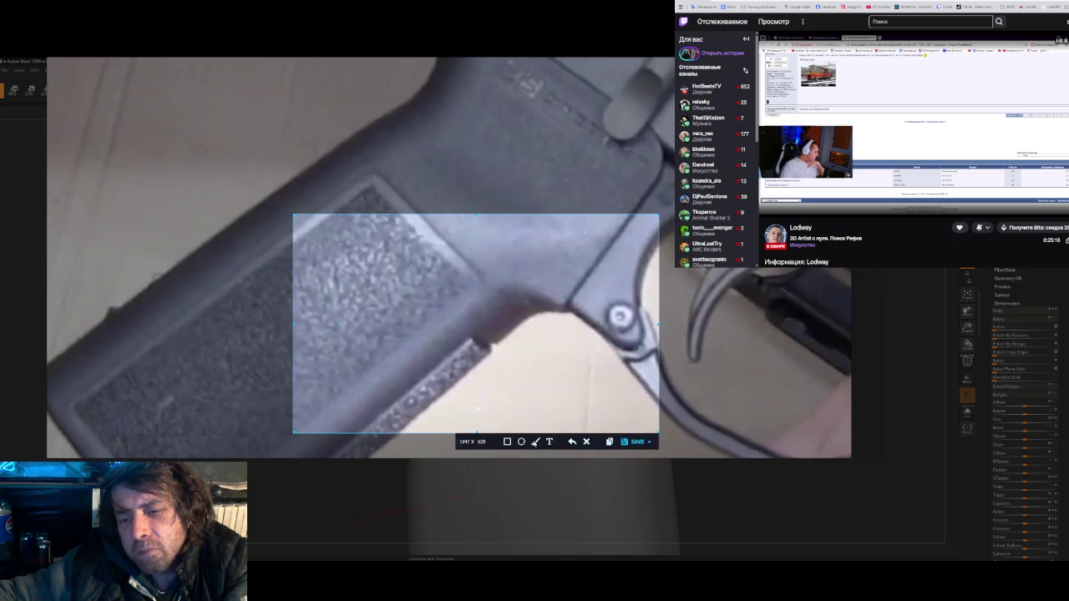
left_click(535, 441)
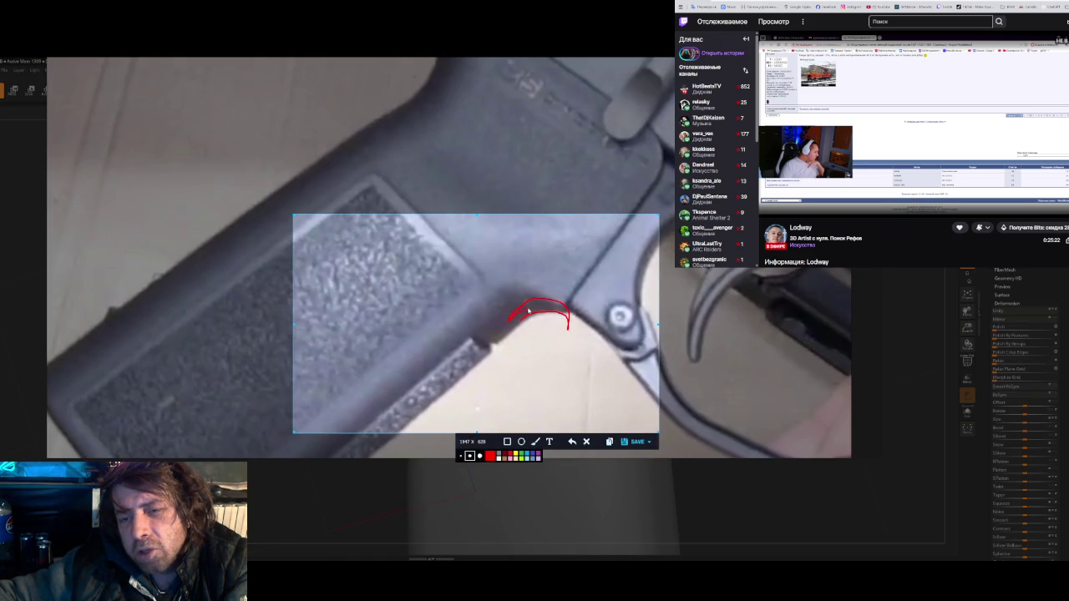
key("ctrl+c")
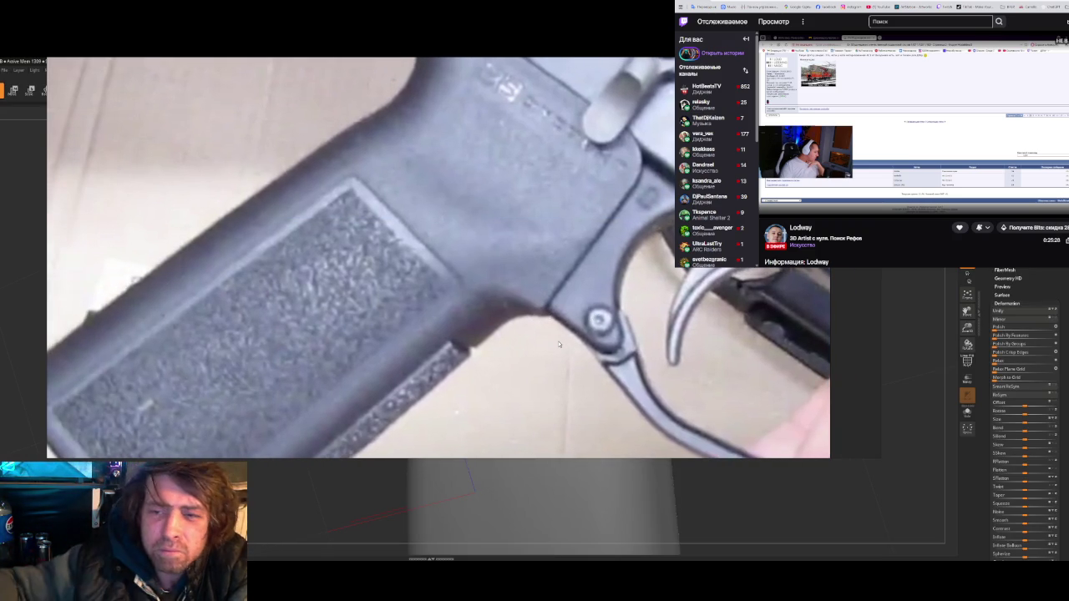
scroll(557, 341, "down", 3)
- Zoom and pan the PureRef board to bring the cluster of grip photos into view
scroll(569, 338, "down", 3)
scroll(571, 347, "down", 1)
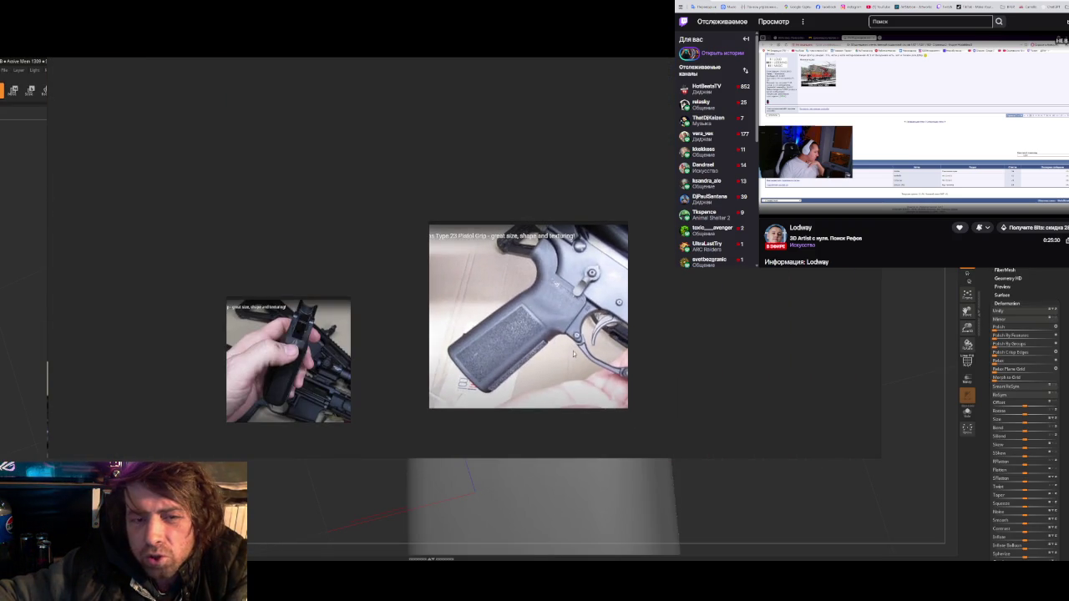
scroll(573, 350, "down", 3)
scroll(574, 338, "down", 3)
scroll(575, 330, "up", 3)
scroll(575, 330, "up", 2)
scroll(575, 330, "up", 2)
scroll(574, 330, "up", 2)
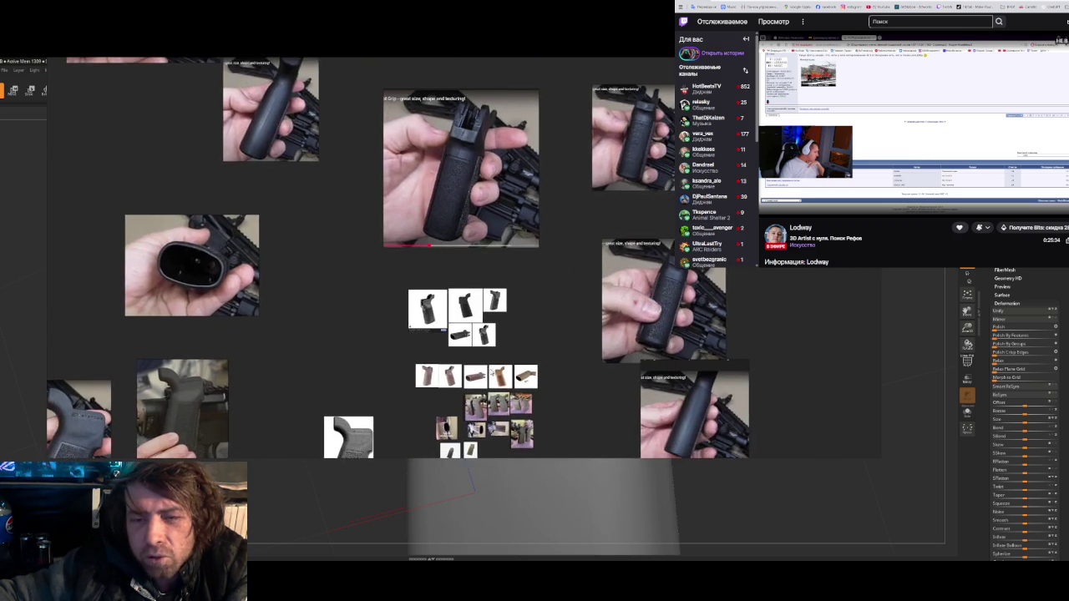
scroll(634, 380, "down", 5)
scroll(711, 408, "down", 3)
middle_click_drag(704, 319, 609, 272)
scroll(609, 272, "up", 3)
scroll(608, 273, "up", 3)
scroll(609, 272, "up", 3)
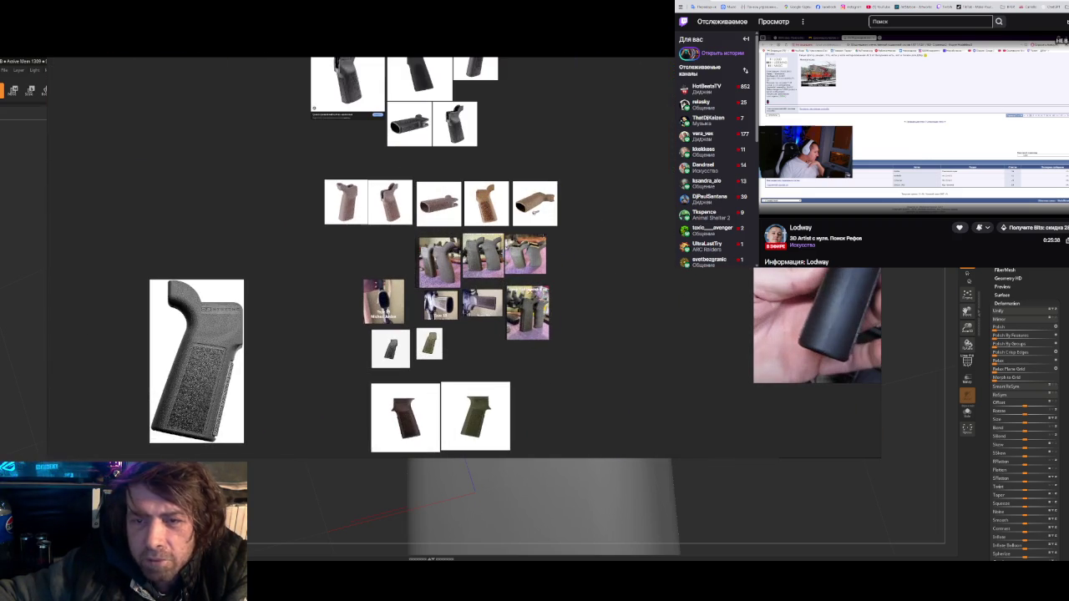
scroll(460, 305, "up", 3)
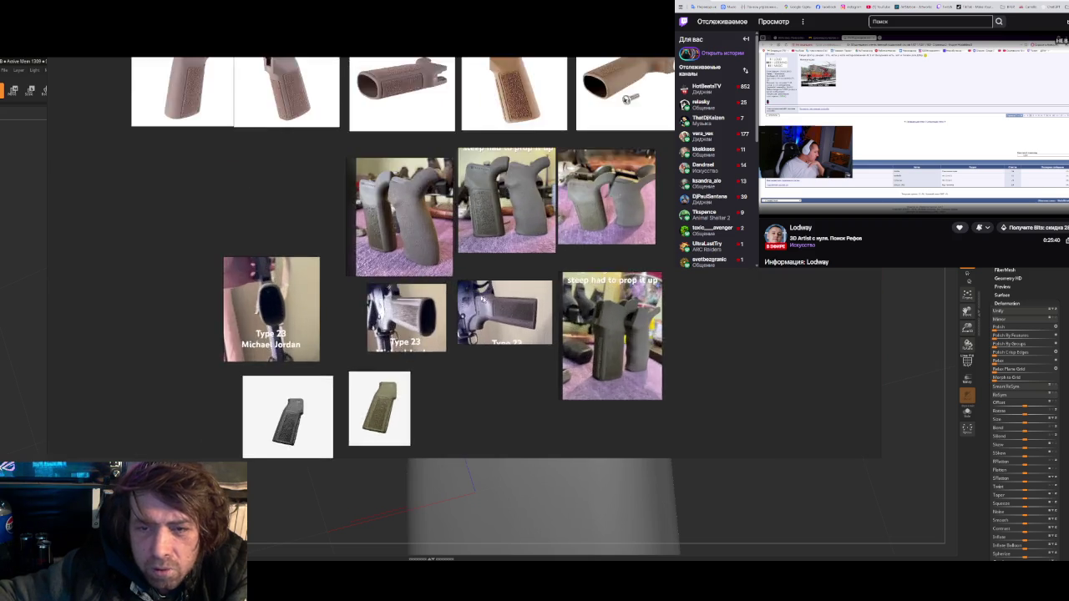
scroll(459, 304, "up", 3)
scroll(459, 305, "up", 3)
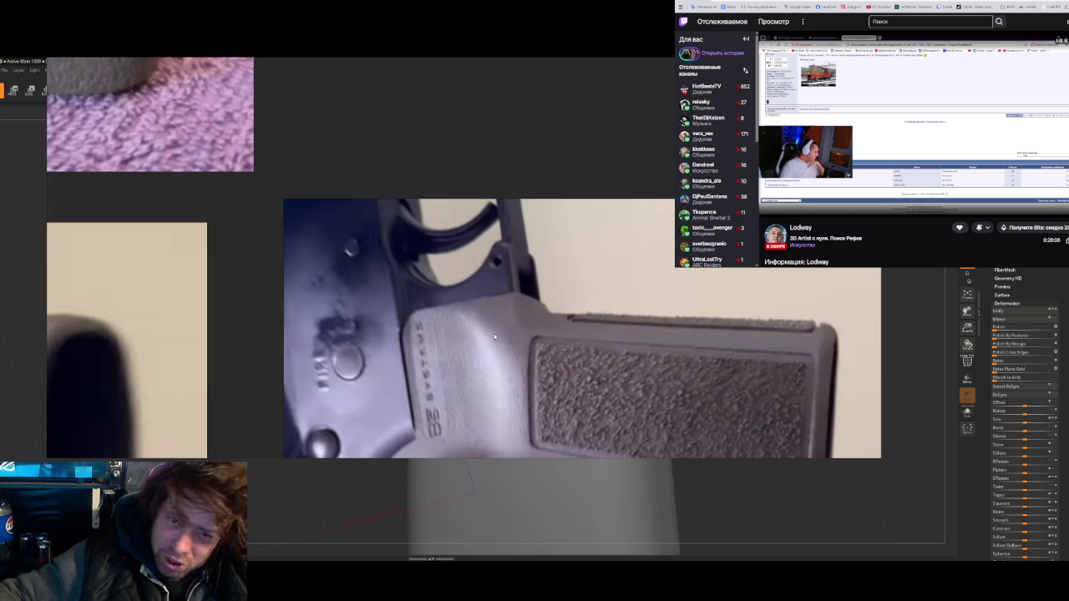
- Enlarge the side-by-side photo of the B5 Systems grip beside a rounder grip
key("ctrl+alt+n")
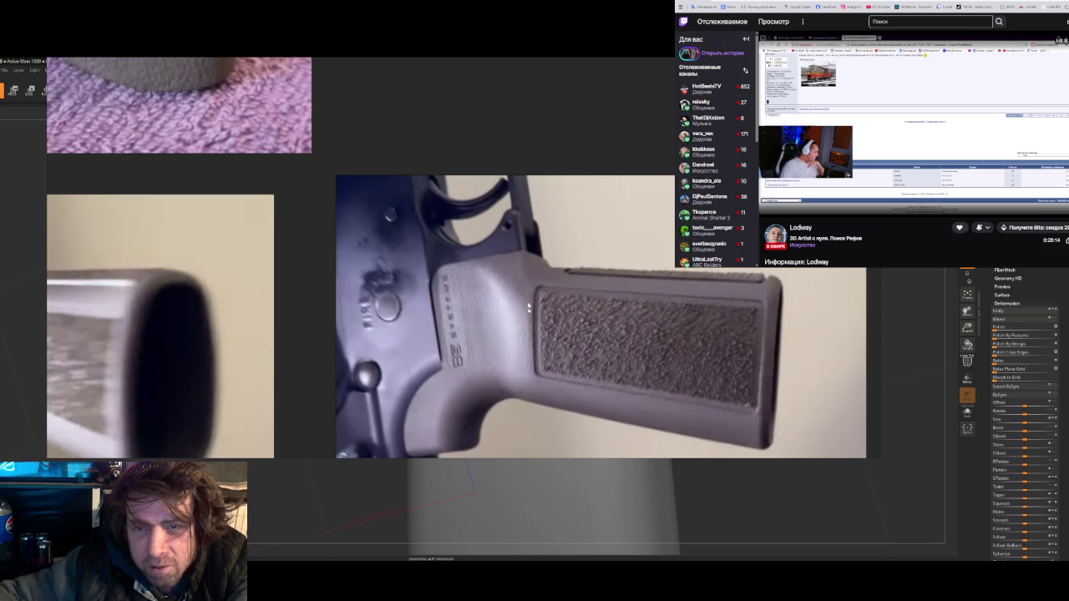
scroll(513, 335, "down", 2)
scroll(513, 338, "down", 2)
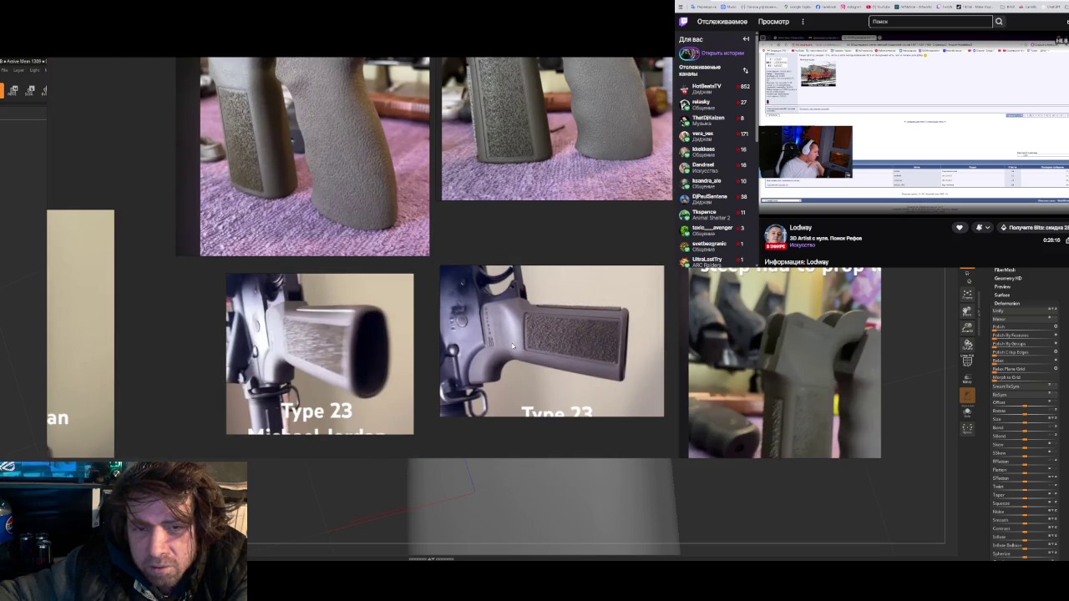
scroll(451, 322, "up", 2)
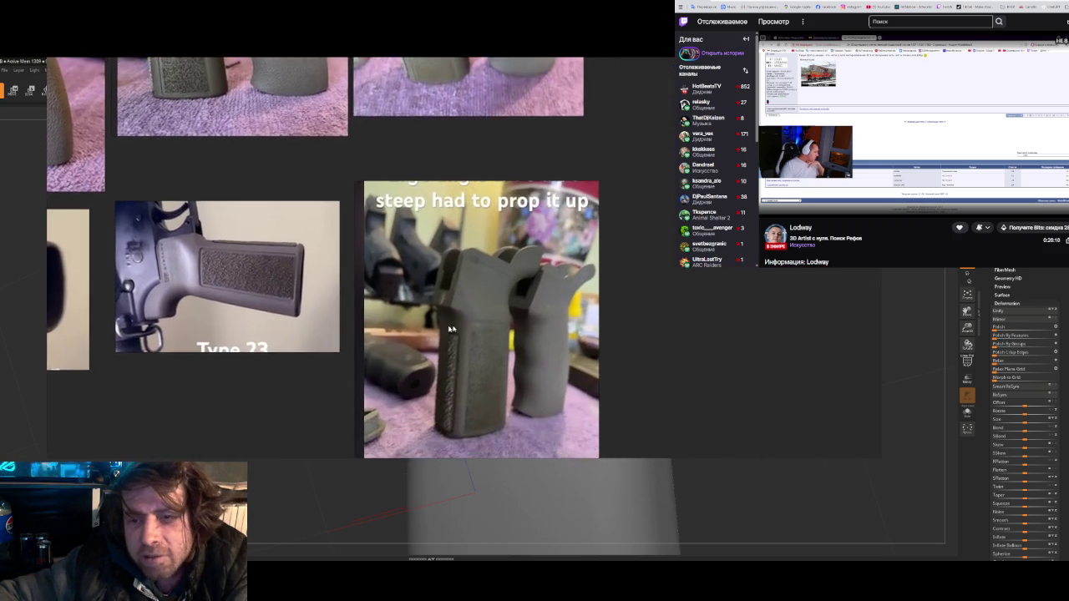
scroll(468, 318, "up", 2)
scroll(503, 311, "up", 2)
scroll(504, 312, "down", 3)
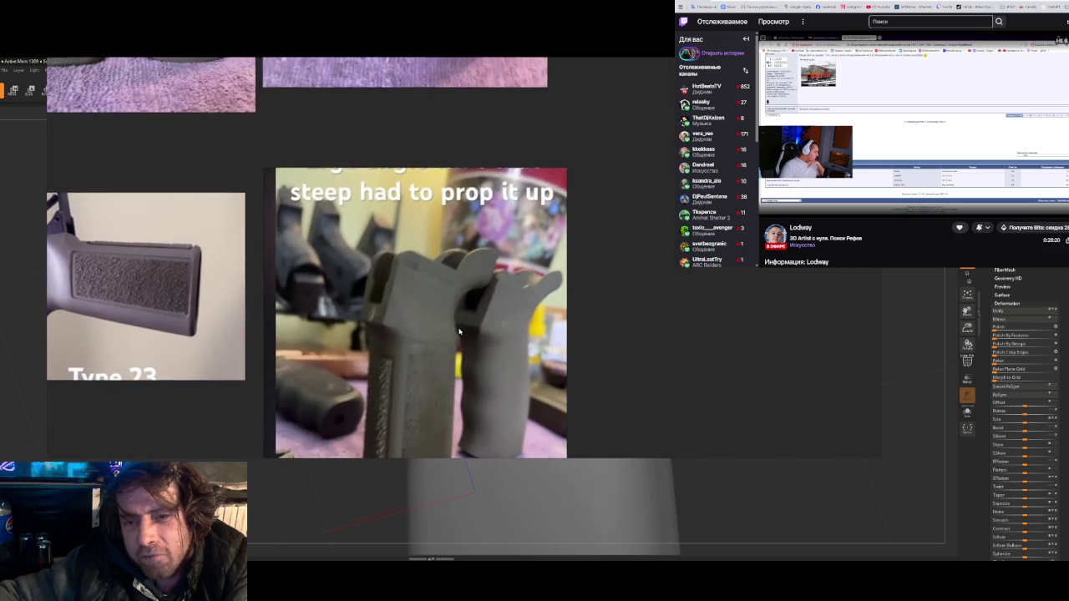
scroll(455, 297, "up", 2)
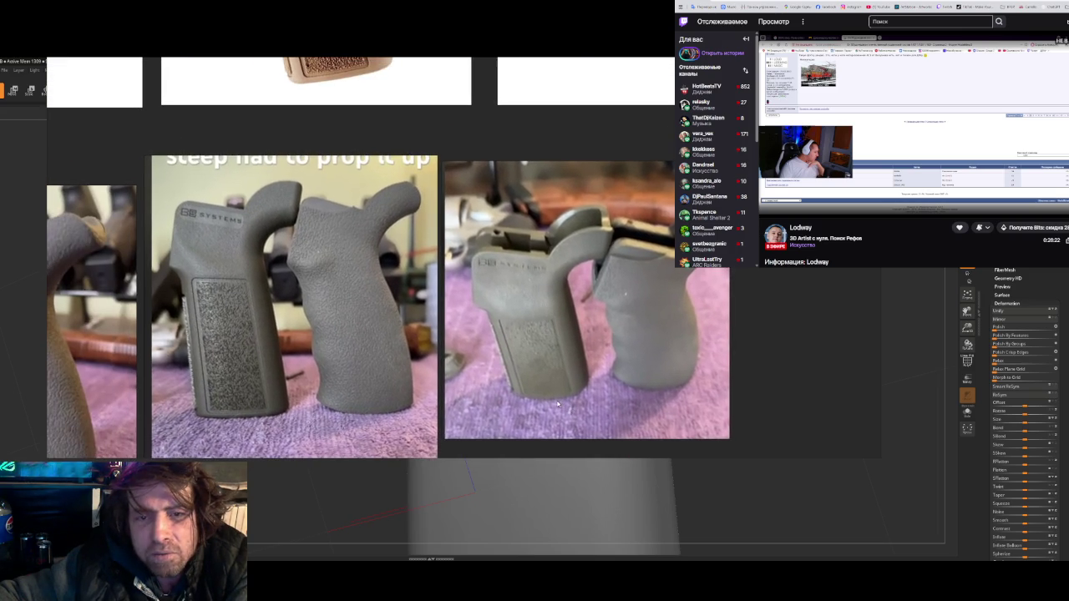
middle_click_drag(455, 297, 623, 394)
scroll(467, 355, "up", 2)
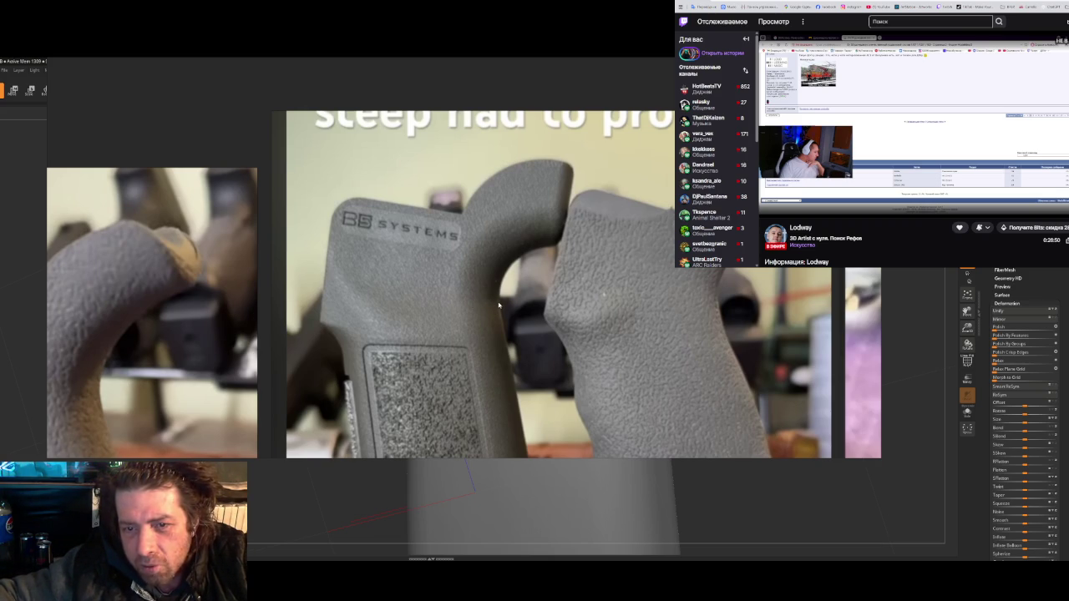
- Pan and zoom onto the tan grip product photos on the board
scroll(499, 306, "down", 5)
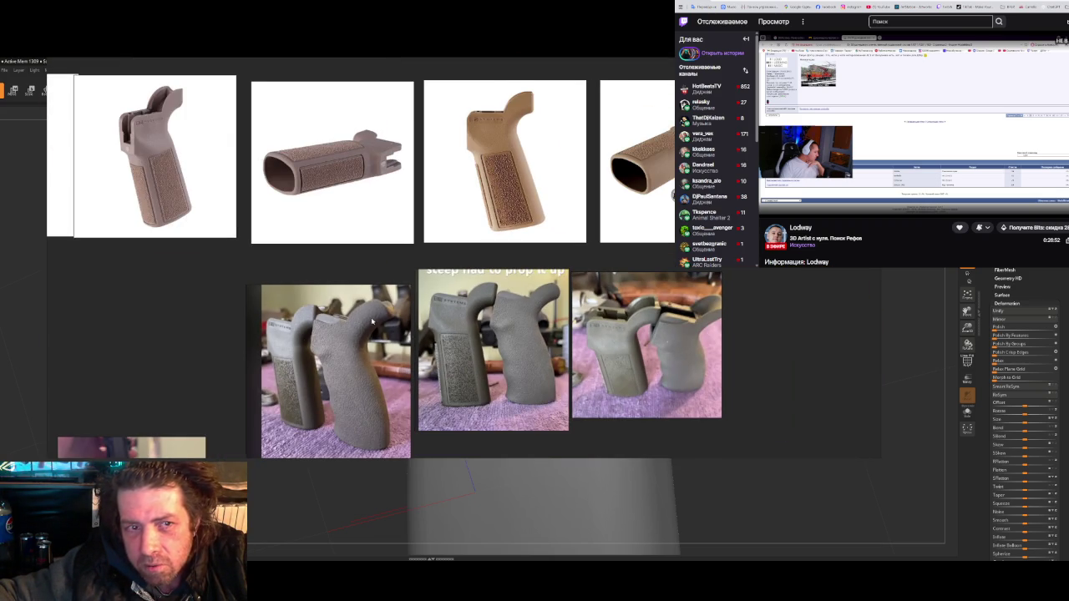
middle_click_drag(372, 321, 345, 394)
scroll(731, 204, "up", 5)
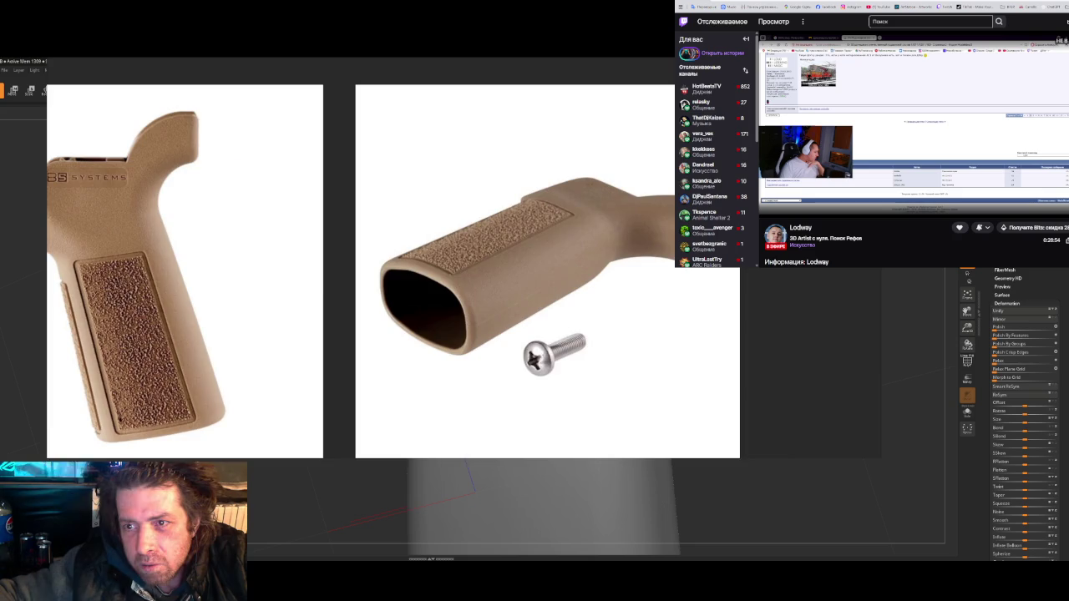
scroll(644, 232, "up", 1)
scroll(560, 249, "down", 1)
scroll(560, 250, "down", 1)
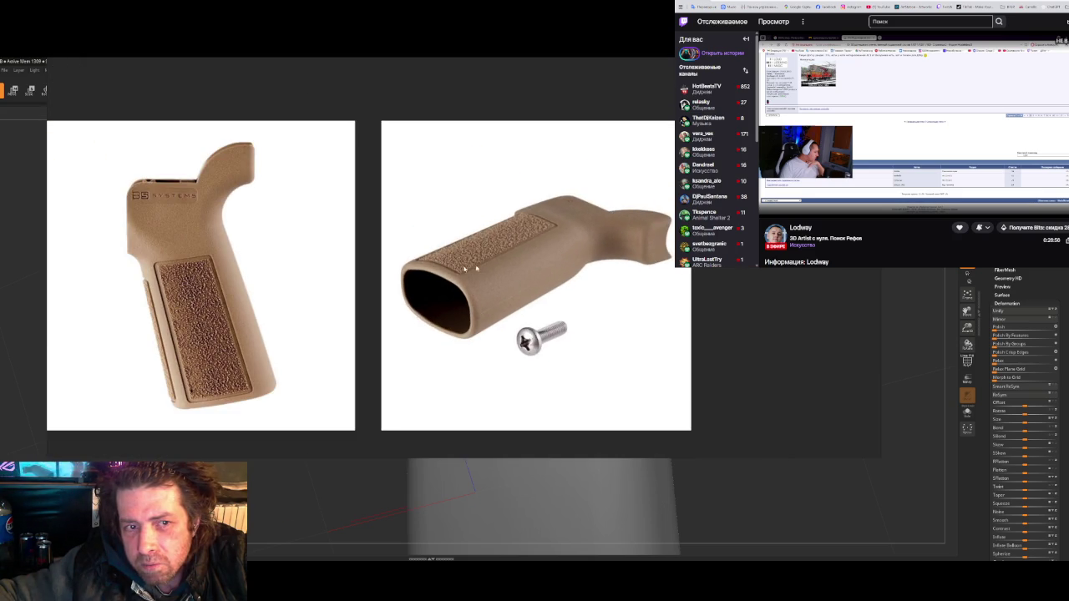
- Centre the front-view grip photo, then pan up to the full board overview
middle_click_drag(153, 246, 309, 269)
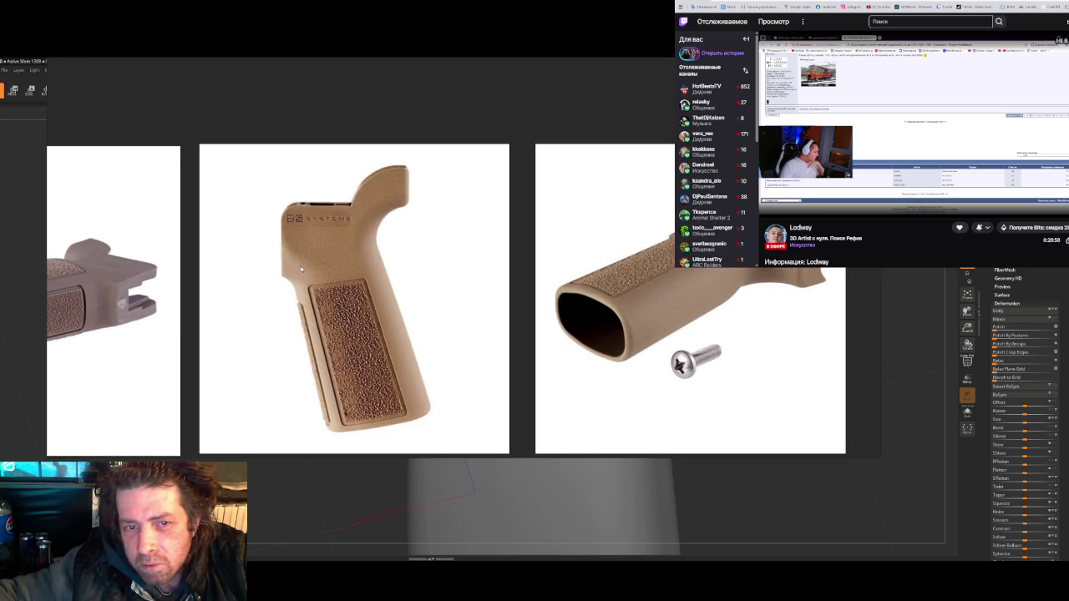
scroll(302, 268, "down", 2)
middle_click_drag(302, 269, 617, 278)
mouse_move(321, 275)
middle_mouse_down()
mouse_move(346, 288)
mouse_move(342, 267)
middle_mouse_up()
scroll(409, 280, "down", 2)
middle_click_drag(292, 393, 459, 278)
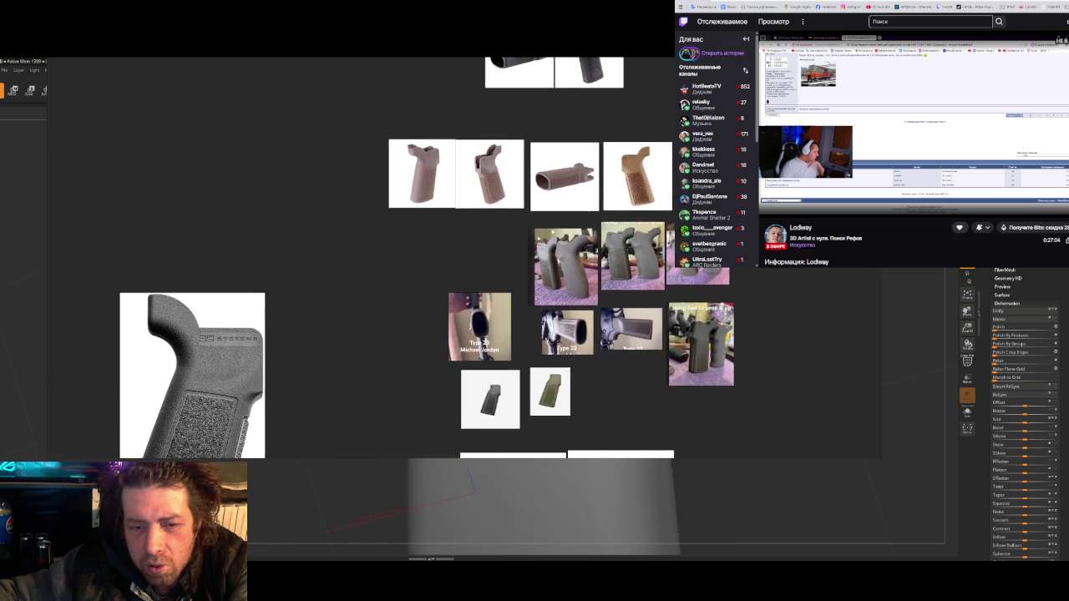
scroll(454, 276, "up", 1)
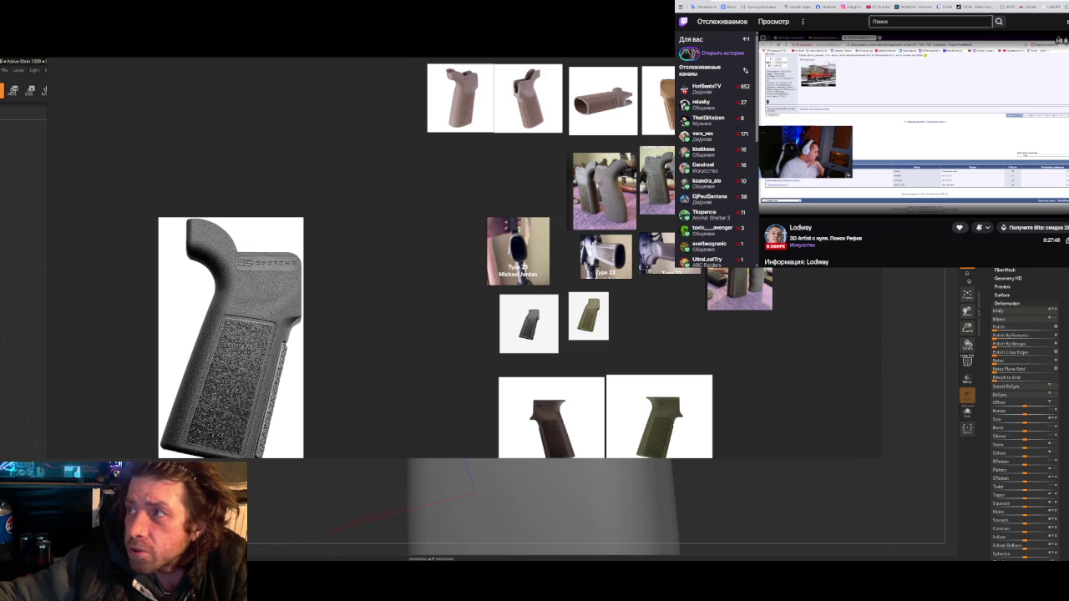
- Open the JeetBot site in a new Chrome tab, then hide Chrome and return to the modelling window
key("ctrl+Tab")
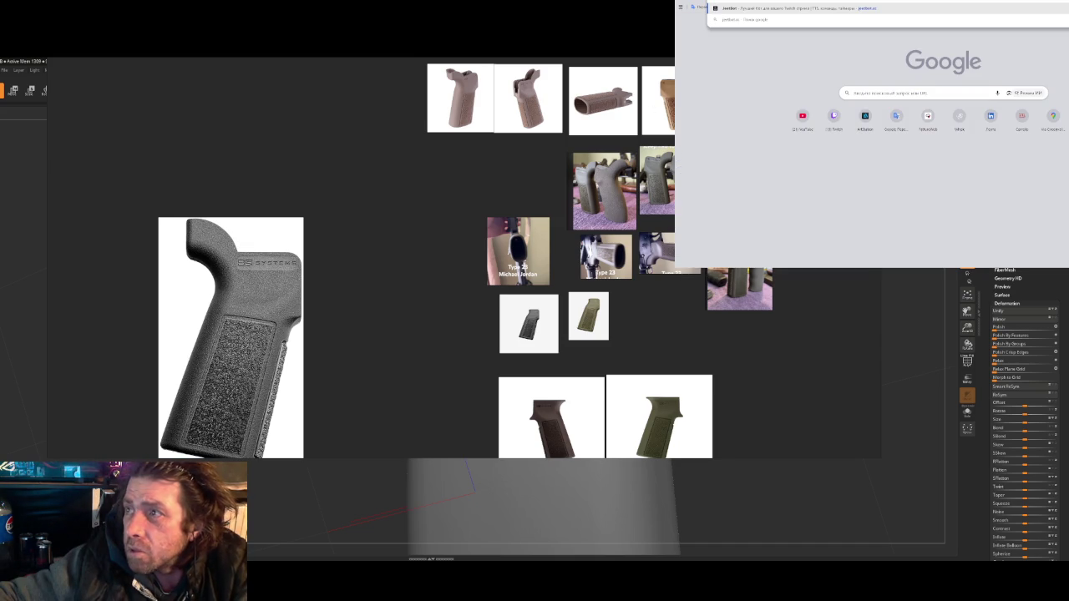
key("ctrl+Tab")
key("ctrl+Tab")
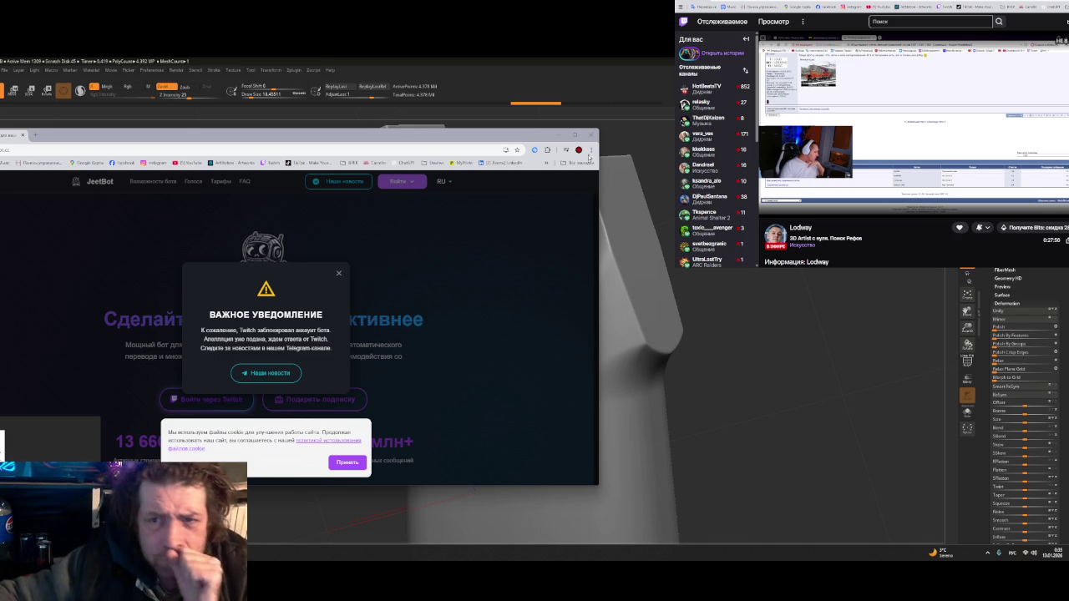
key("alt+Tab")
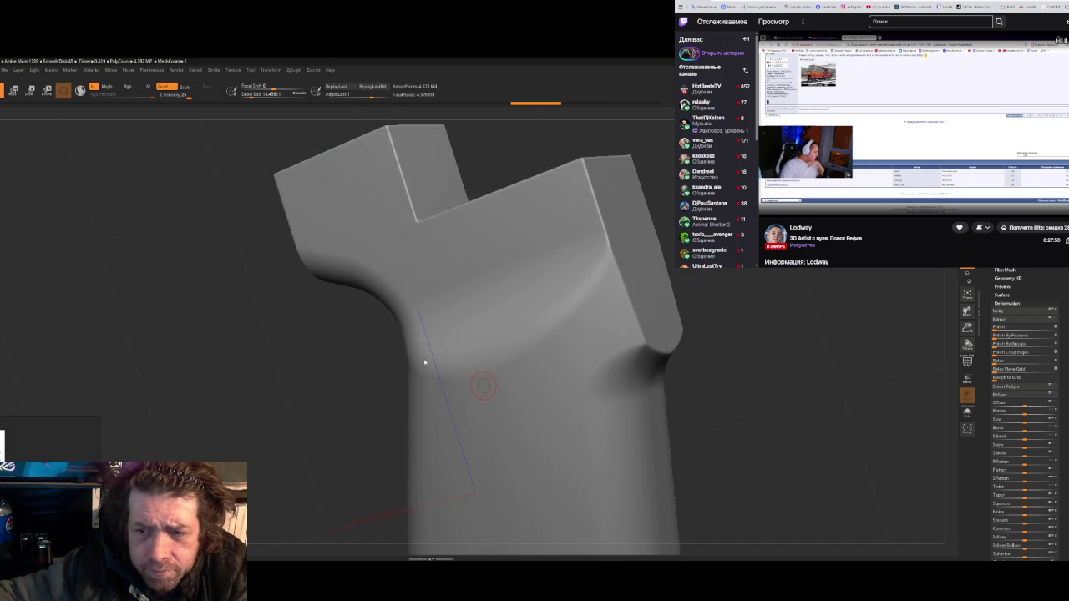
key("alt+Tab")
key("alt+Tab")
key("alt+Tab")
key("alt+Tab")
key("alt+Tab")
key("alt+Tab")
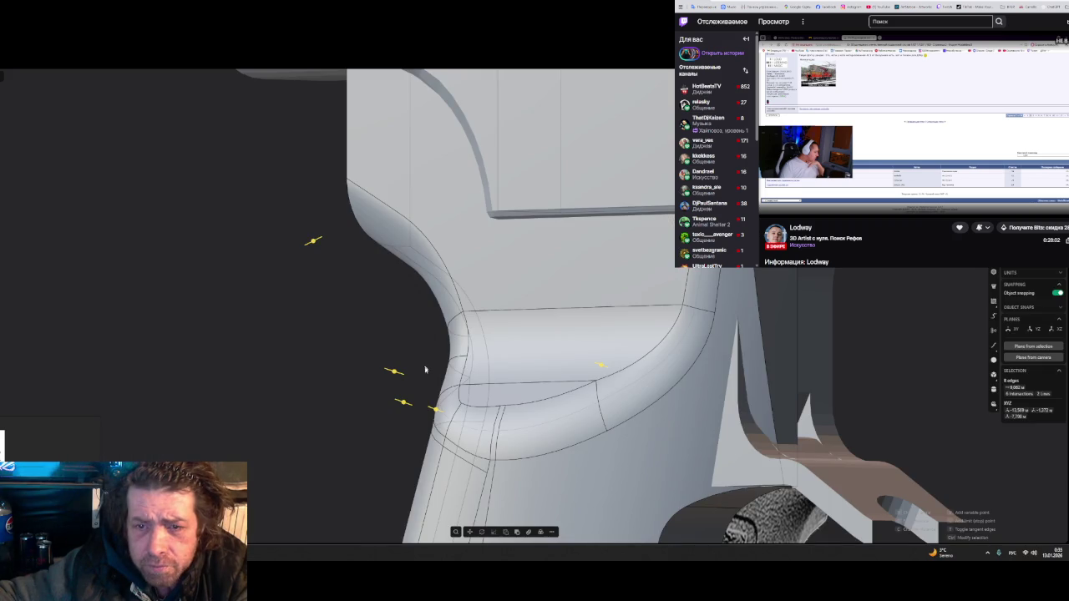
- Orbit and zoom around the grip's selected upper fillet edges, viewing them from the side and other angles
mouse_move(352, 328)
middle_mouse_down()
mouse_move(275, 295)
mouse_move(301, 306)
middle_mouse_up()
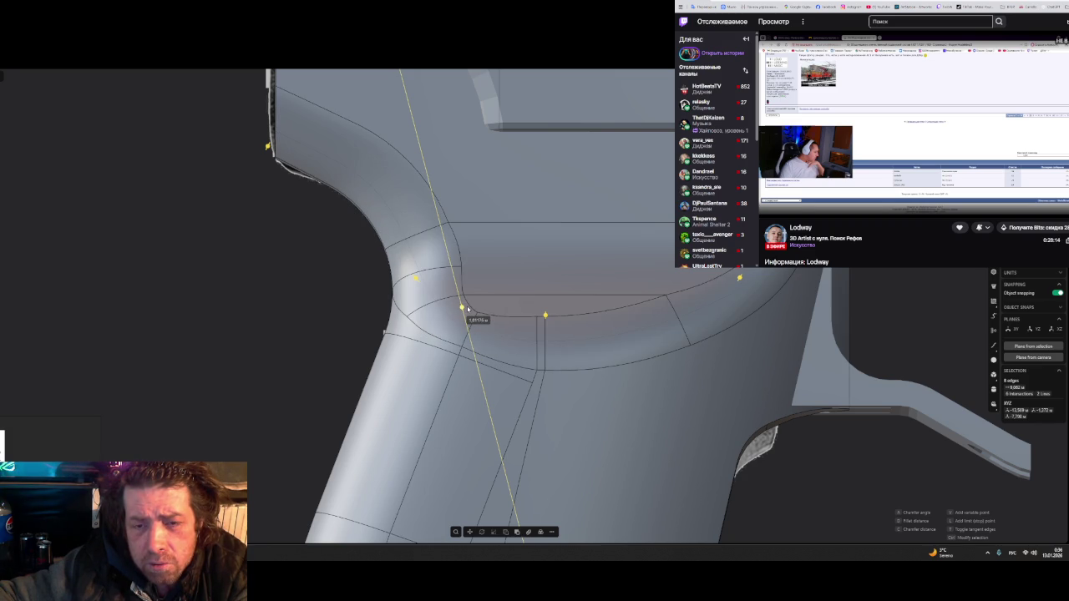
mouse_move(467, 309)
middle_mouse_down()
mouse_move(532, 322)
mouse_move(413, 341)
mouse_move(343, 321)
mouse_move(437, 355)
mouse_move(440, 335)
mouse_move(525, 346)
mouse_move(500, 345)
middle_mouse_up()
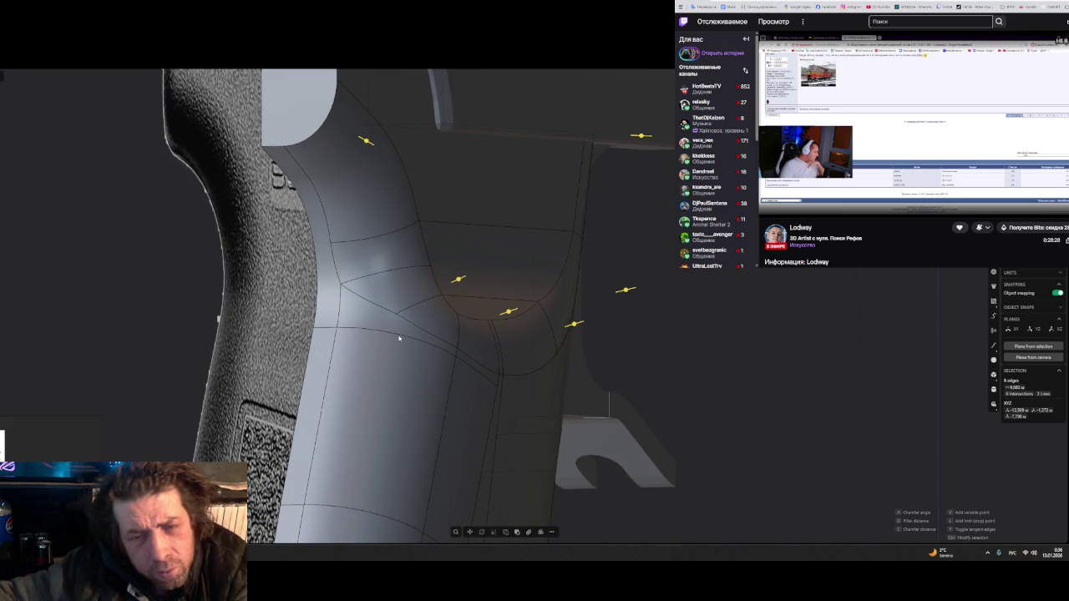
mouse_move(399, 338)
middle_mouse_down()
mouse_move(334, 365)
mouse_move(265, 336)
mouse_move(886, 308)
middle_mouse_up()
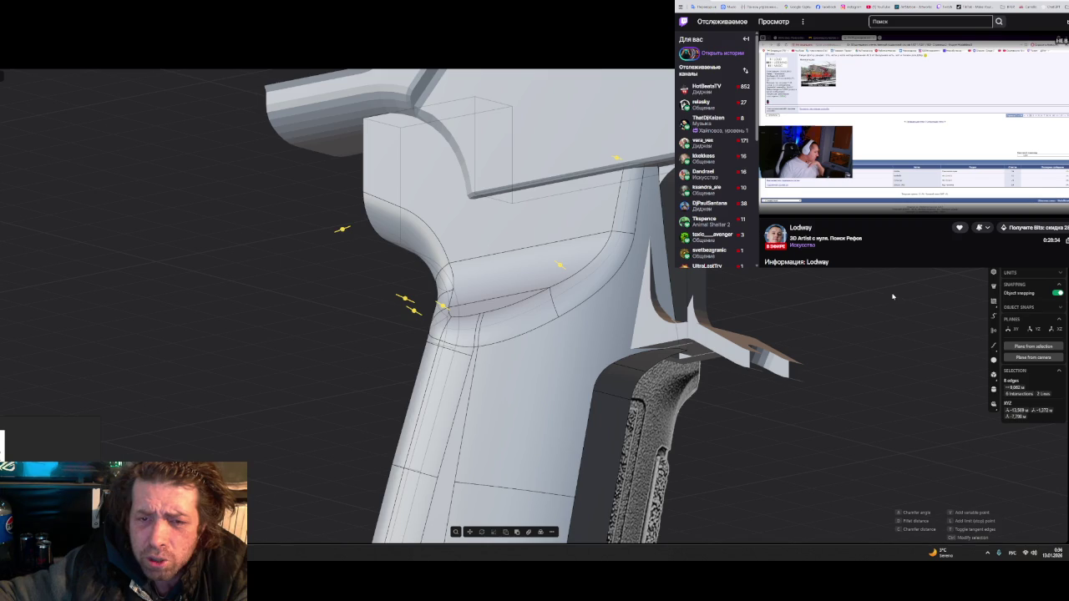
- Export the whole grip solid as 12.5.obj, overwriting the old copy, and switch to ZBrush
key("4")
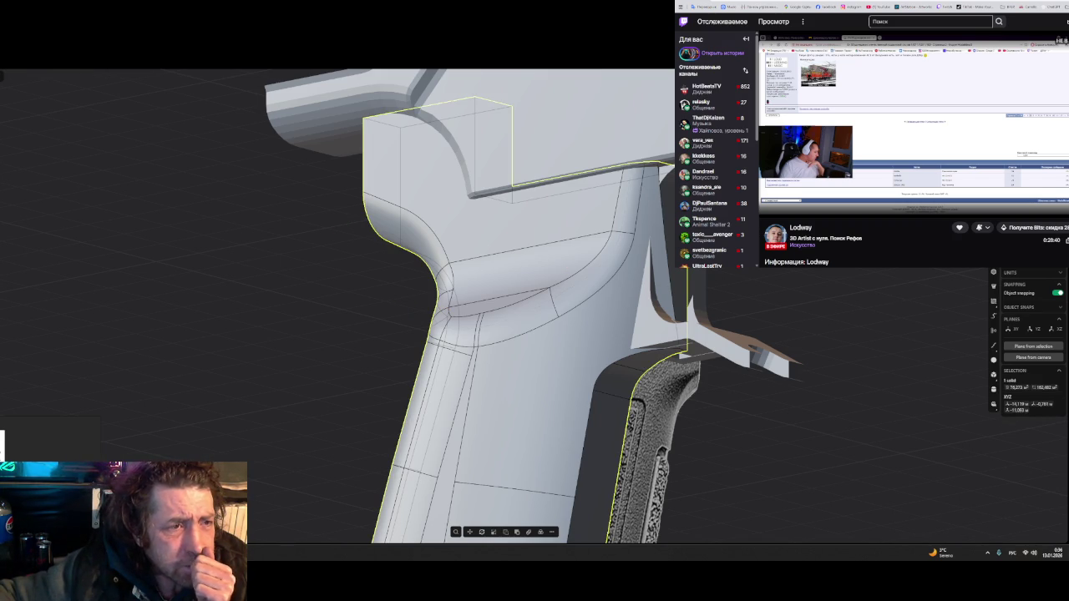
key("ctrl+shift+e")
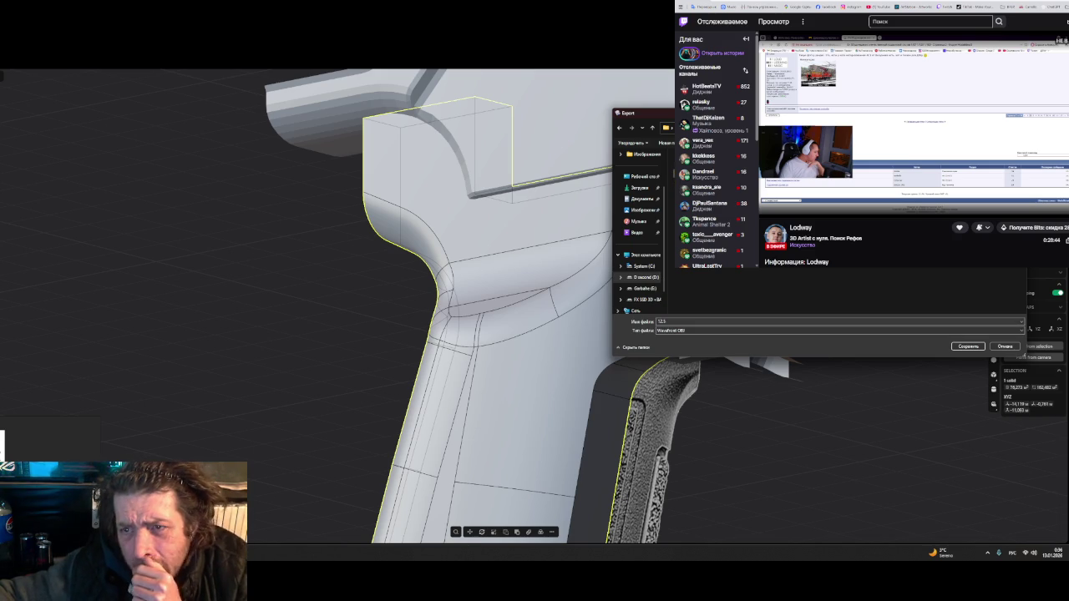
key("Return")
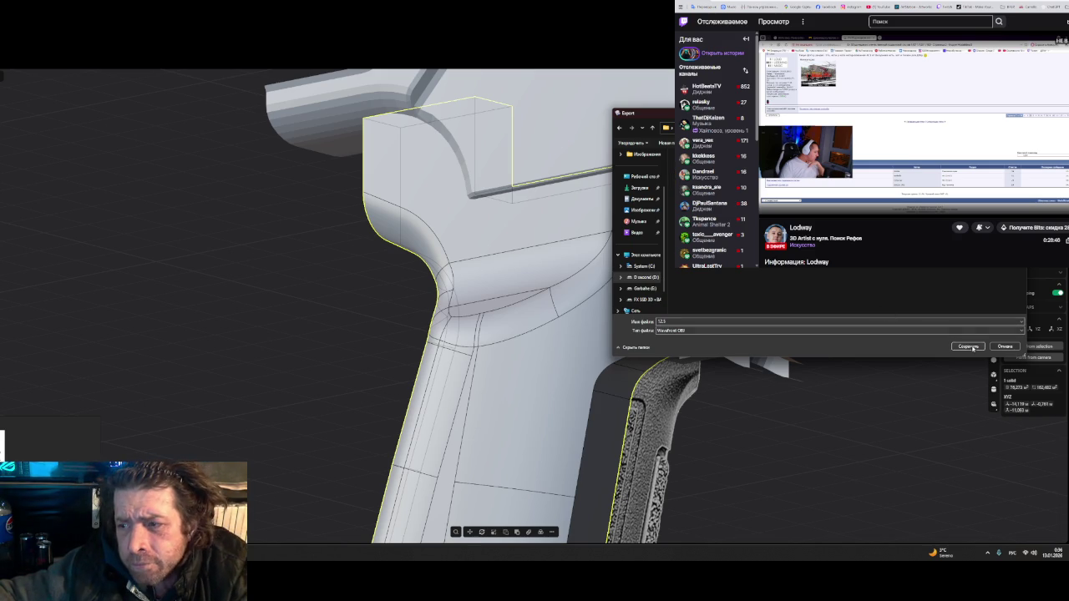
left_click(485, 304)
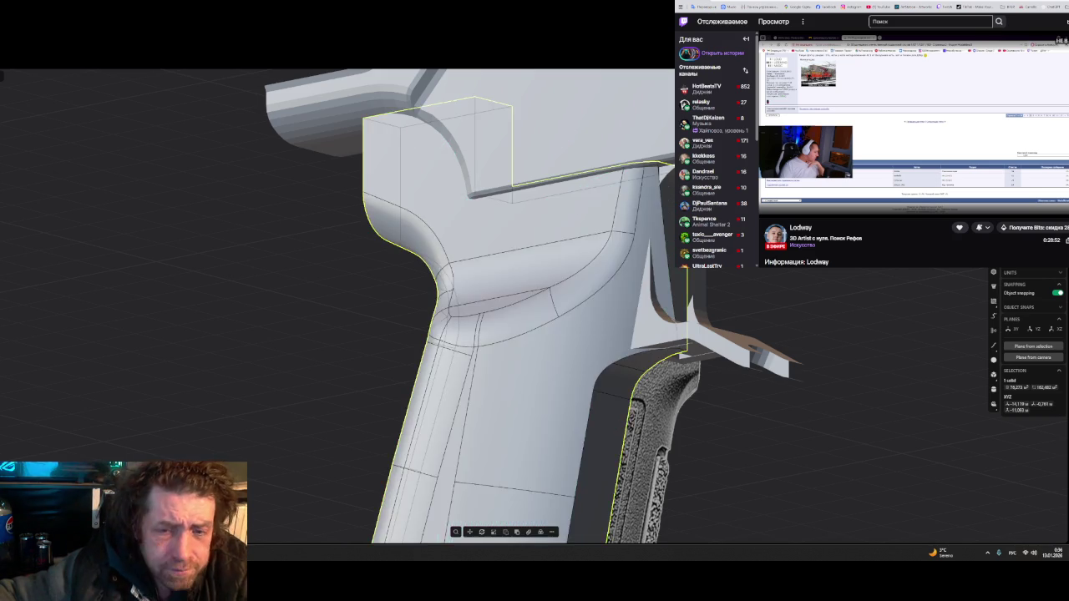
key("alt+Tab")
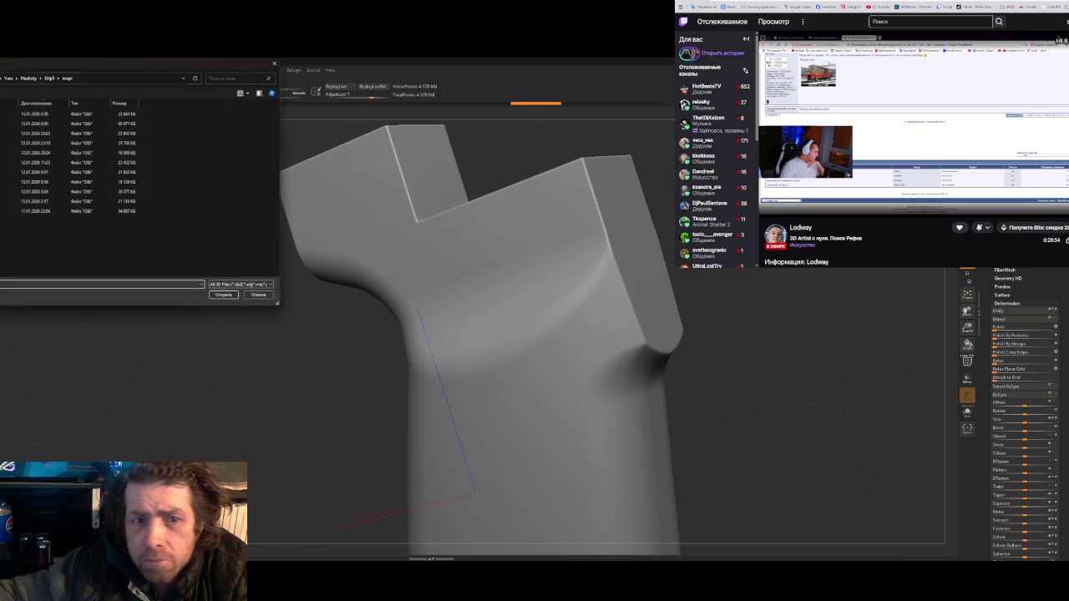
- Import 12.5.obj into ZBrush, rotate it, and compare against earlier versions in the undo history
double_click(69, 113)
mouse_move(376, 300)
left_mouse_down()
mouse_move(322, 323)
mouse_move(339, 353)
mouse_move(348, 334)
mouse_move(319, 346)
mouse_move(334, 365)
mouse_move(357, 325)
mouse_move(336, 332)
mouse_move(321, 368)
mouse_move(317, 324)
mouse_move(329, 336)
mouse_move(345, 324)
left_mouse_up()
left_click_drag(698, 330, 689, 349)
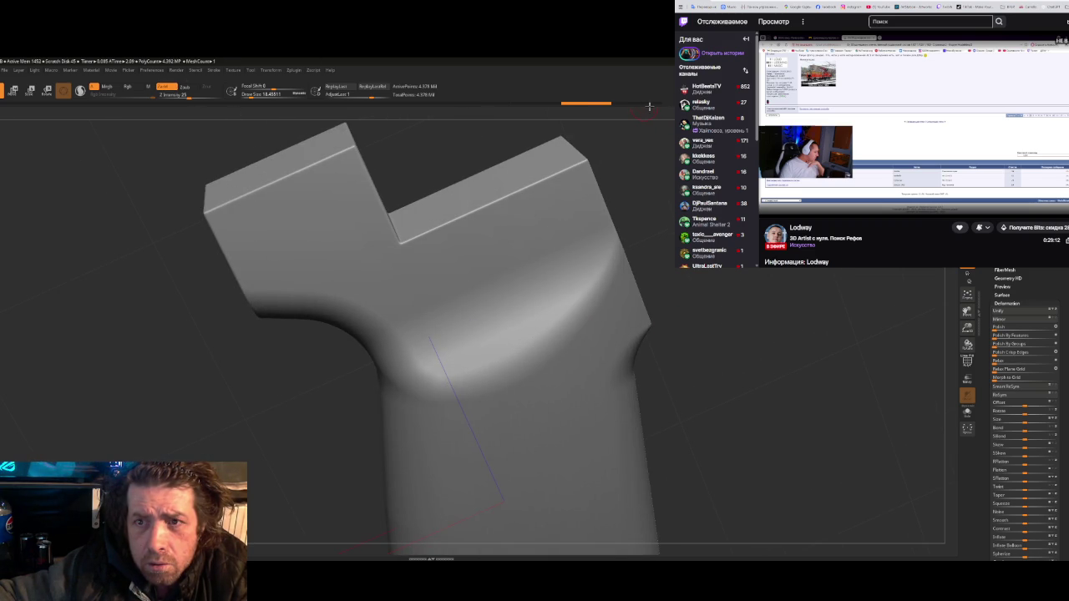
left_click(635, 104)
mouse_move(645, 106)
left_mouse_down()
mouse_move(603, 110)
mouse_move(631, 112)
left_mouse_up()
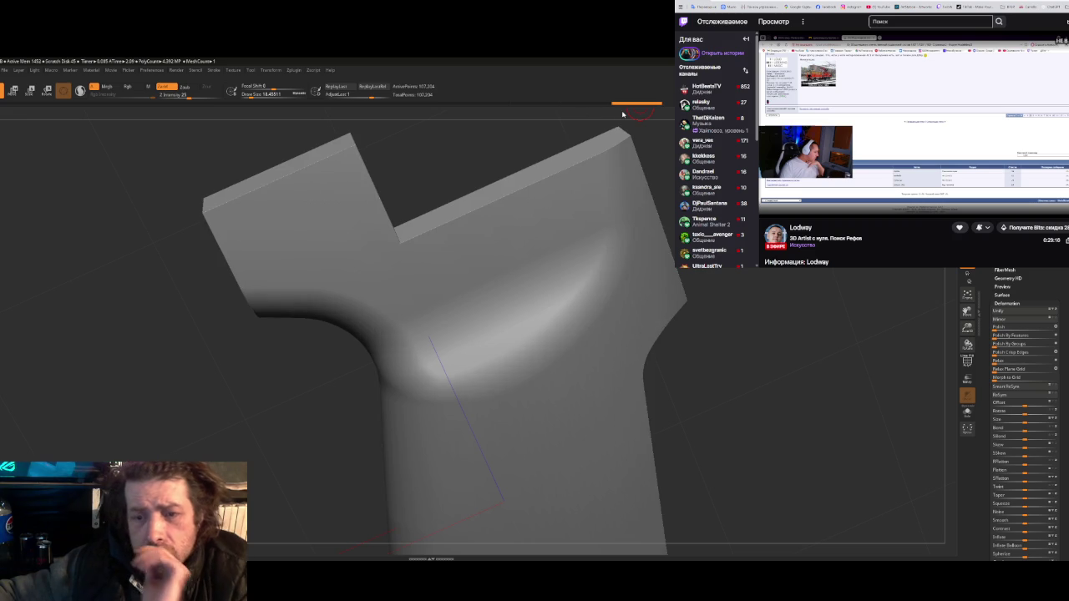
mouse_move(704, 289)
left_mouse_down()
mouse_move(681, 276)
mouse_move(687, 296)
mouse_move(718, 282)
mouse_move(718, 296)
mouse_move(705, 291)
left_mouse_up()
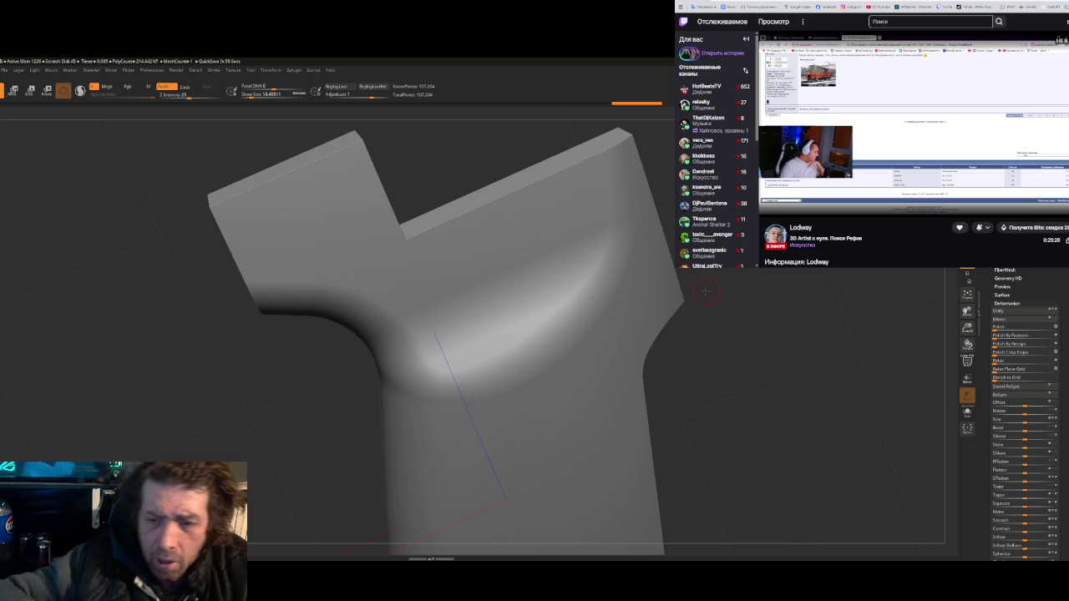
- Capture the grip's curved upper area with Lightshot and switch to freehand drawing
key("Print")
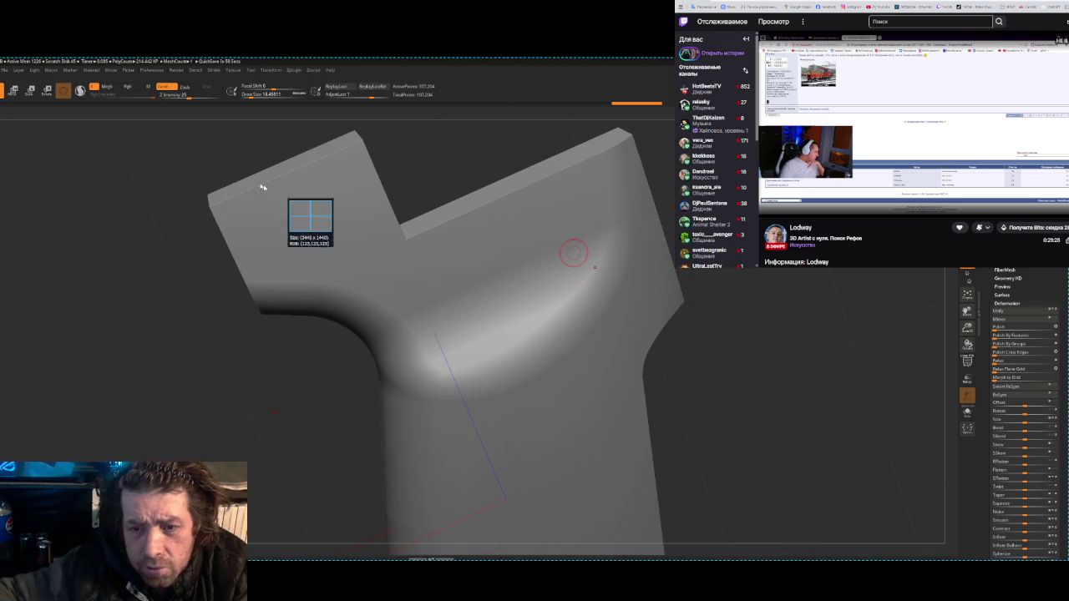
left_click_drag(254, 178, 751, 493)
left_click(629, 504)
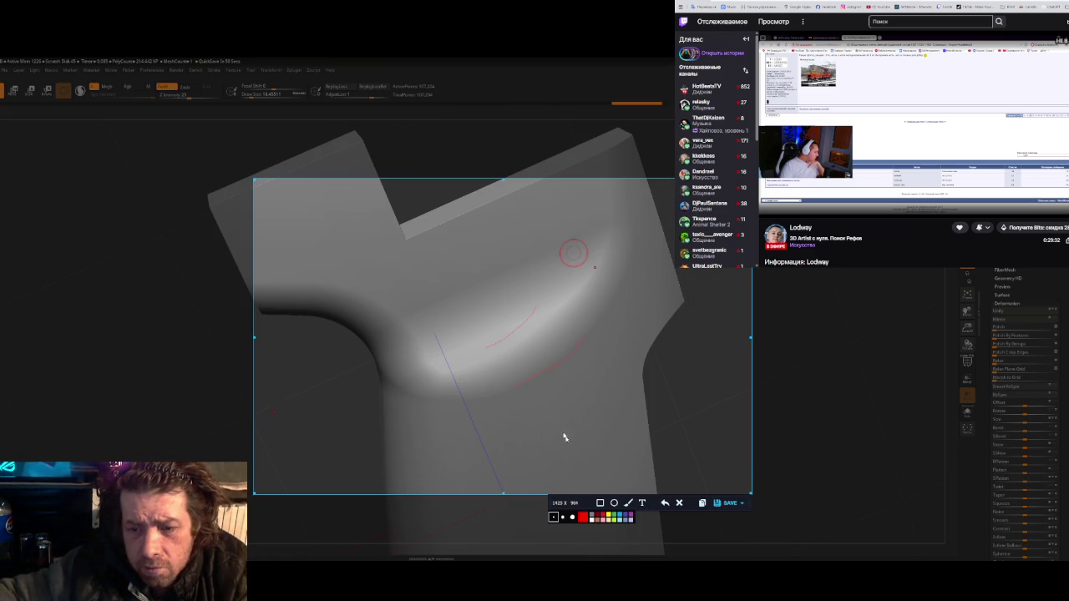
- Sketch red curves on the Lightshot capture with the pen, then close the capture
left_click(628, 503)
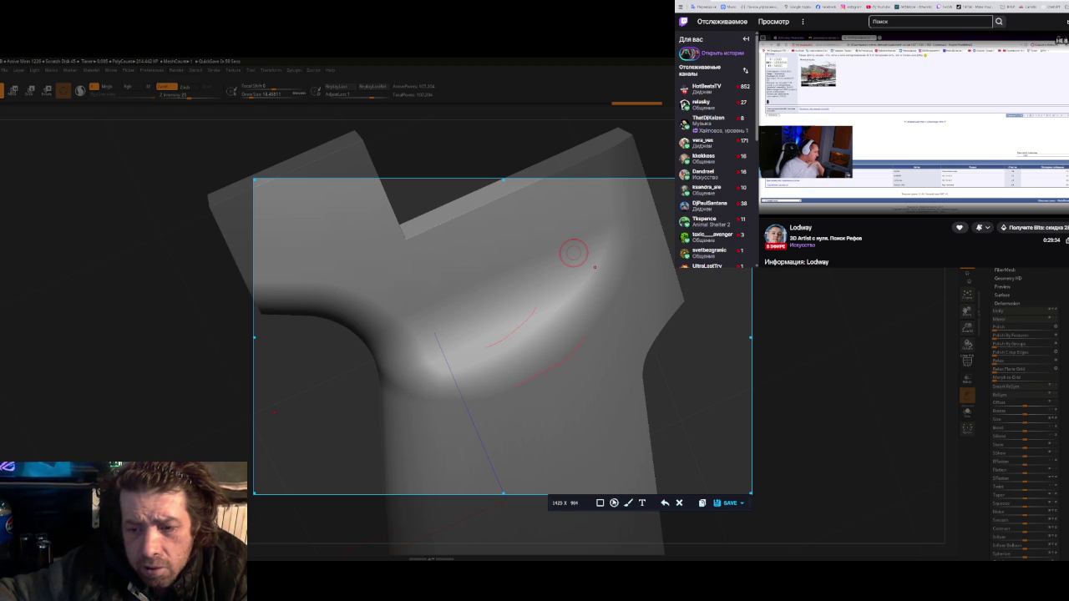
left_click(615, 503)
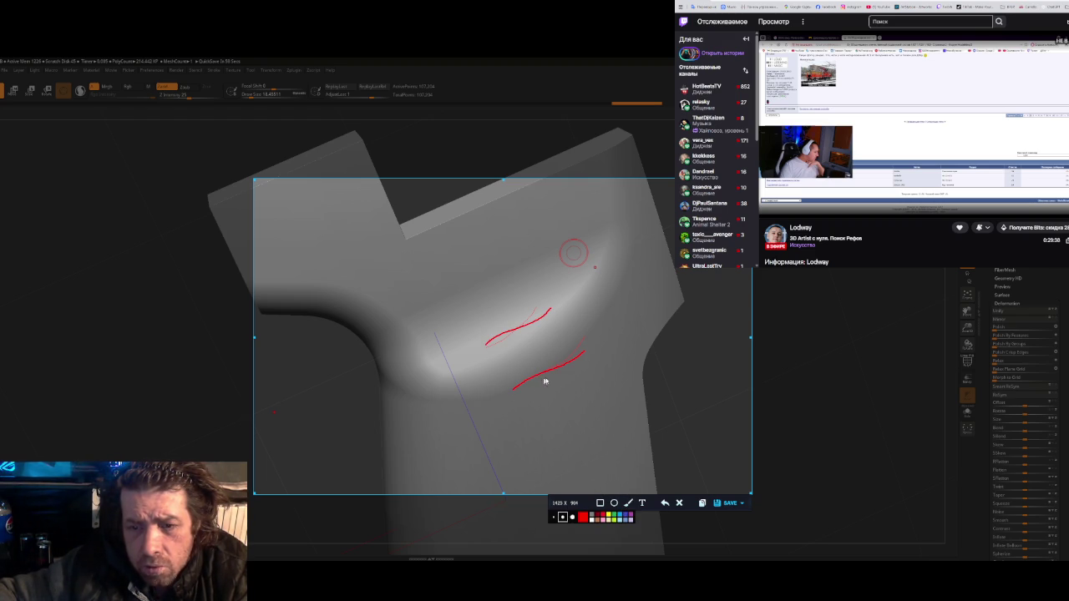
key("Escape")
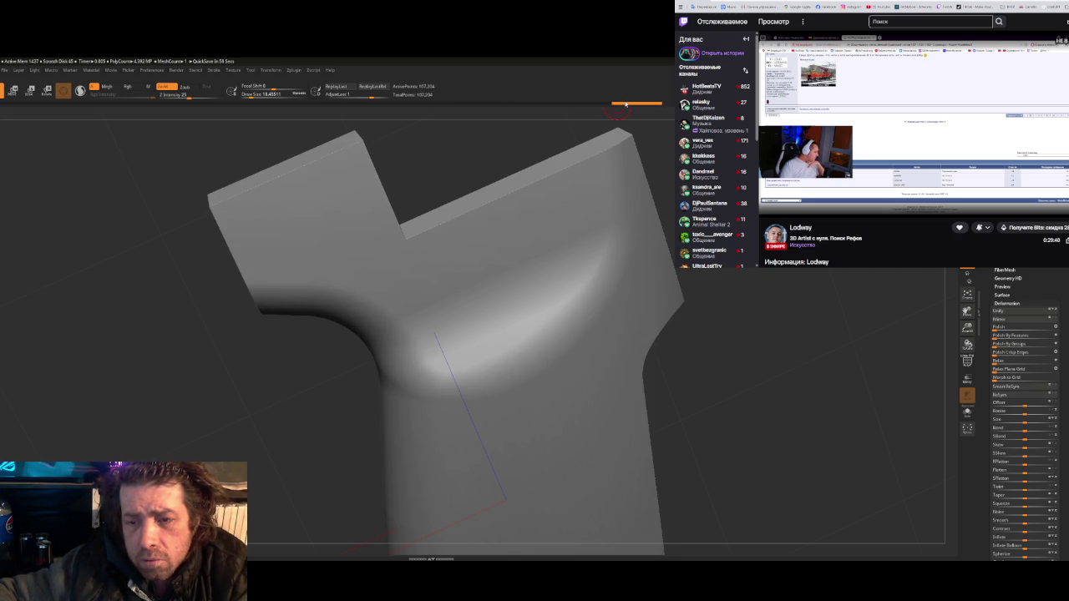
- Preview the grip with dynamic subdivision, rotate it, then return to Plasticity
key("shift+d")
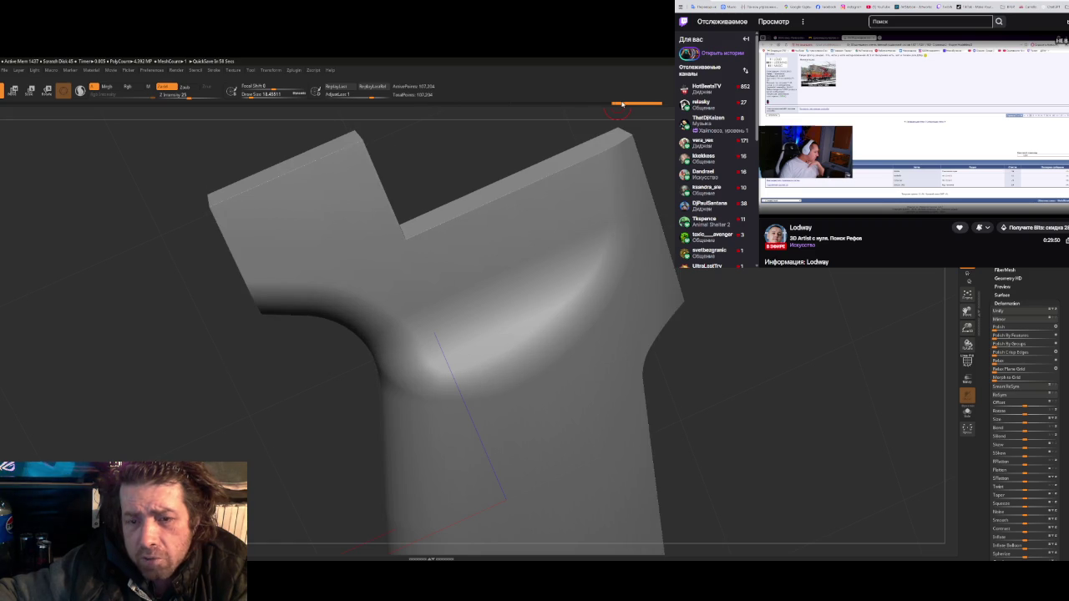
mouse_move(595, 102)
left_mouse_down()
mouse_move(644, 245)
mouse_move(644, 234)
mouse_move(634, 248)
mouse_move(645, 247)
left_mouse_up()
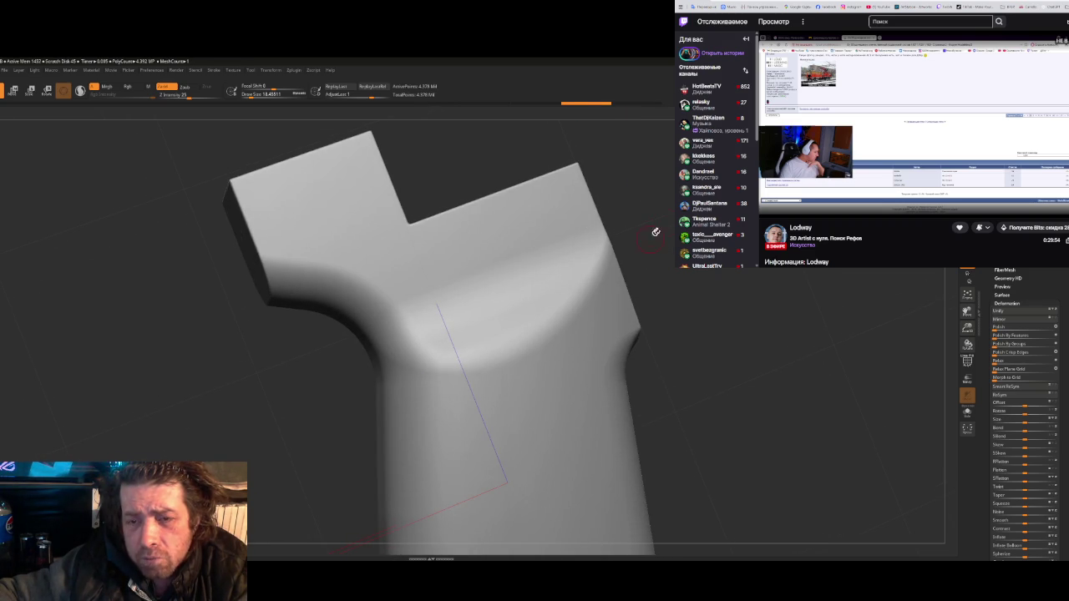
key("alt+Tab")
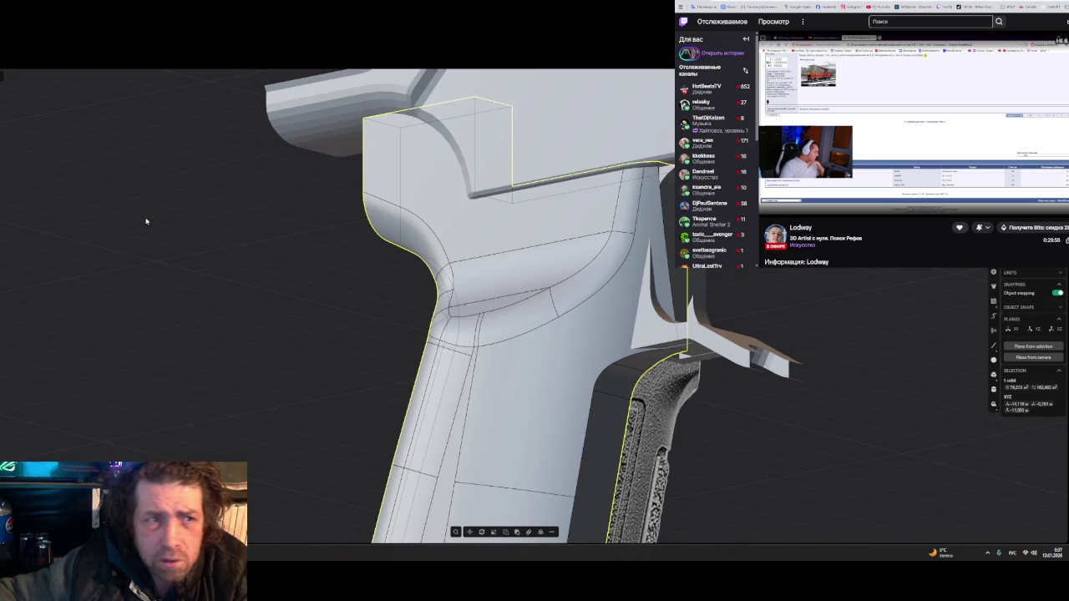
- Open another saved project from Plasticity's recent files list
left_click(2, 75)
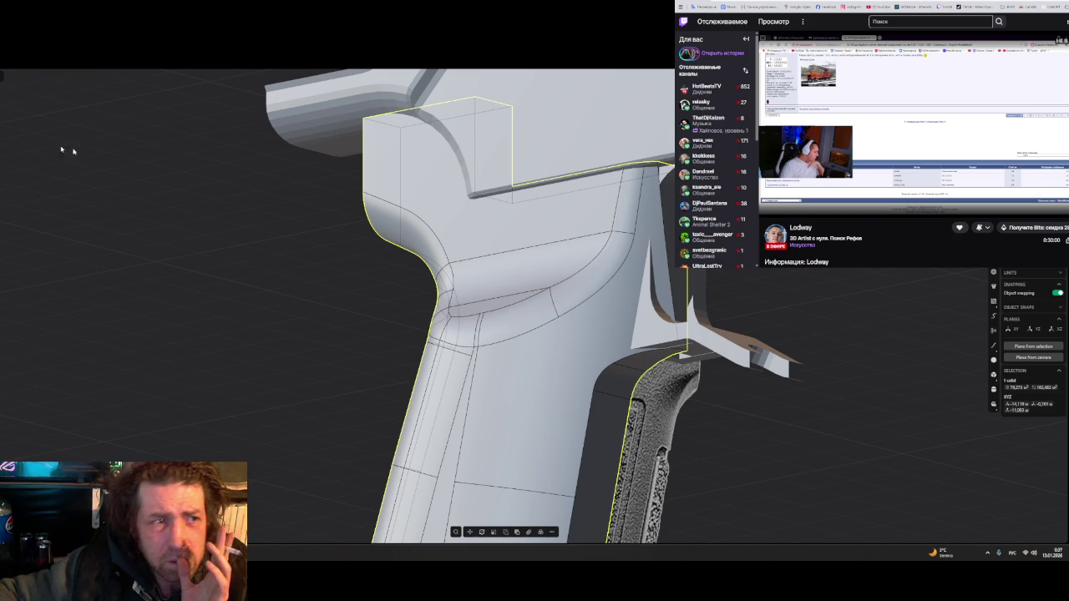
left_click(503, 305)
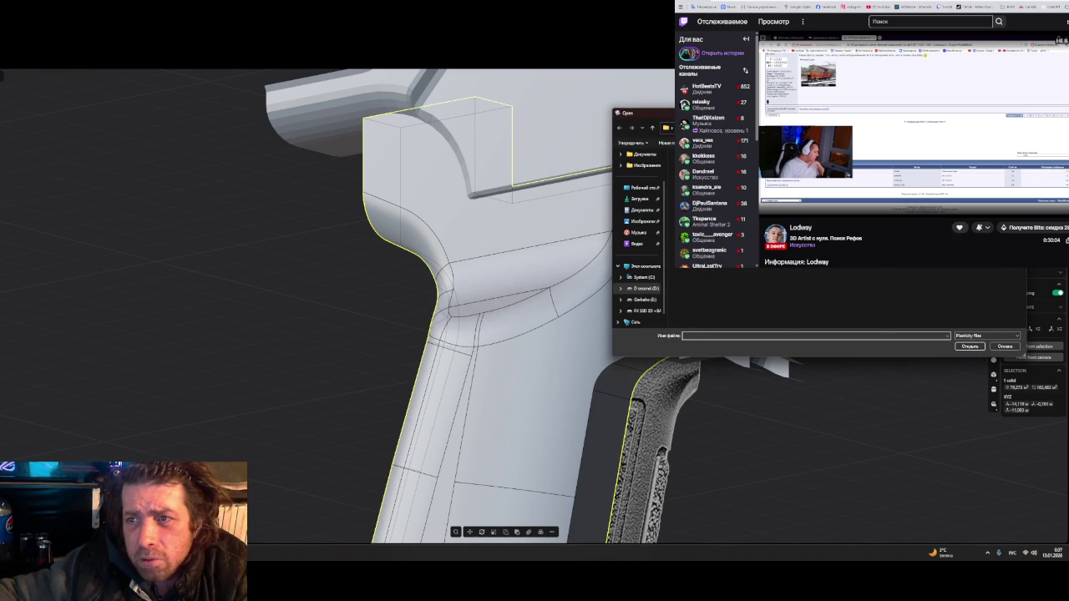
scroll(810, 297, "up", 2)
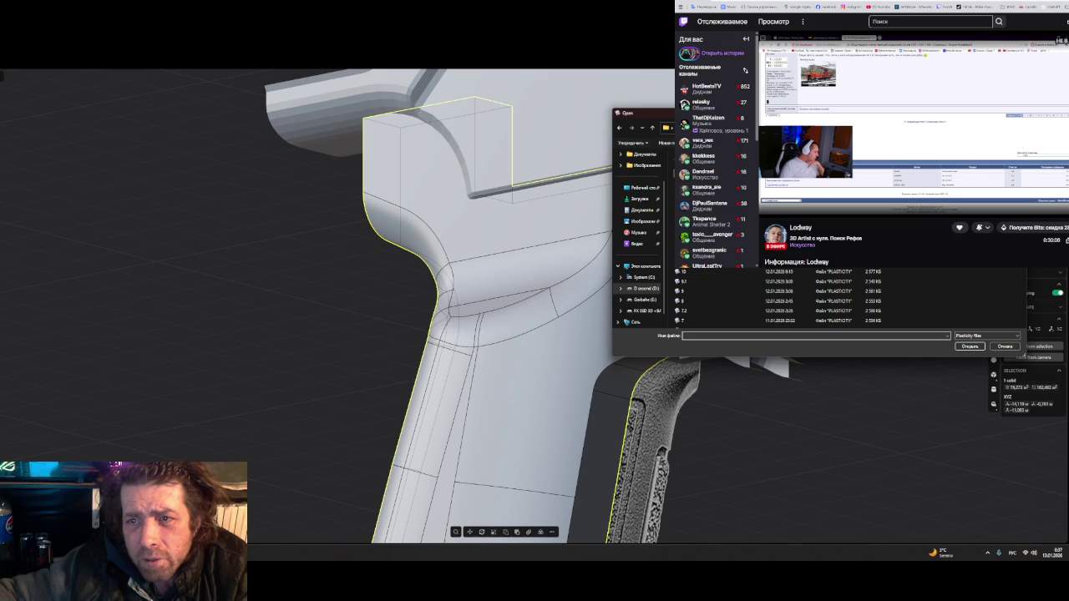
left_click(1004, 346)
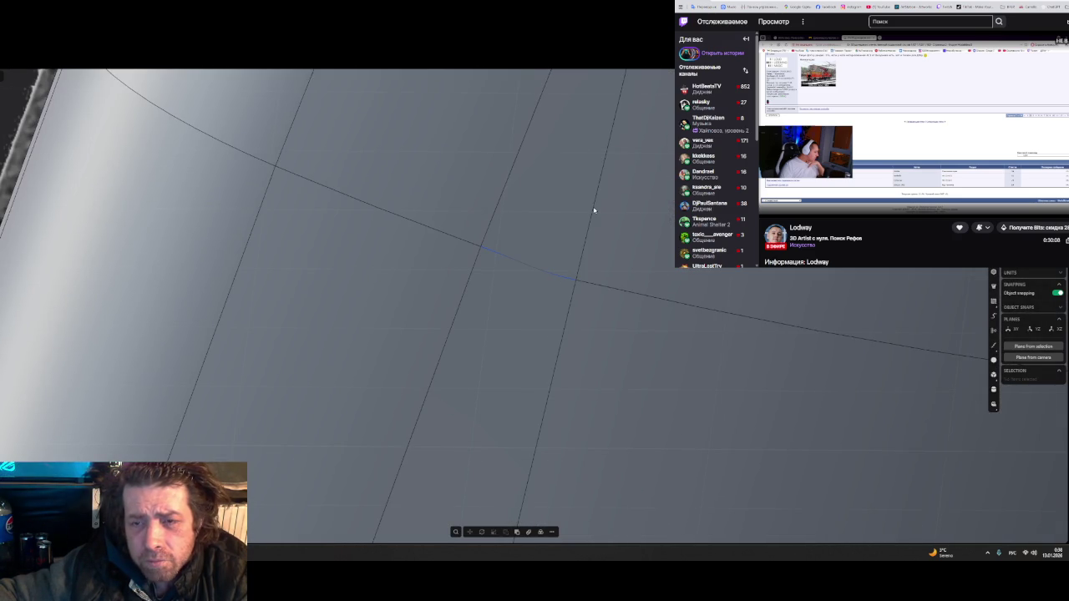
- Zoom out and orbit around the grip and textured reference, then bring up the OBJ export dialog
scroll(593, 210, "down", 3)
scroll(601, 219, "down", 2)
scroll(613, 232, "down", 3)
scroll(612, 231, "down", 2)
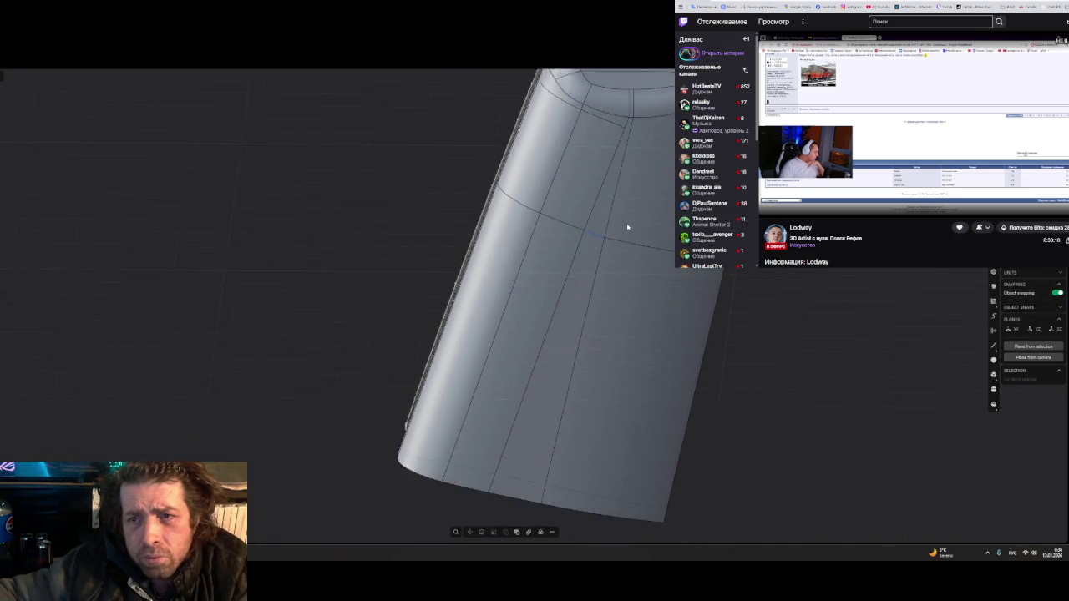
scroll(635, 221, "down", 2)
scroll(601, 250, "down", 2)
scroll(627, 297, "down", 1)
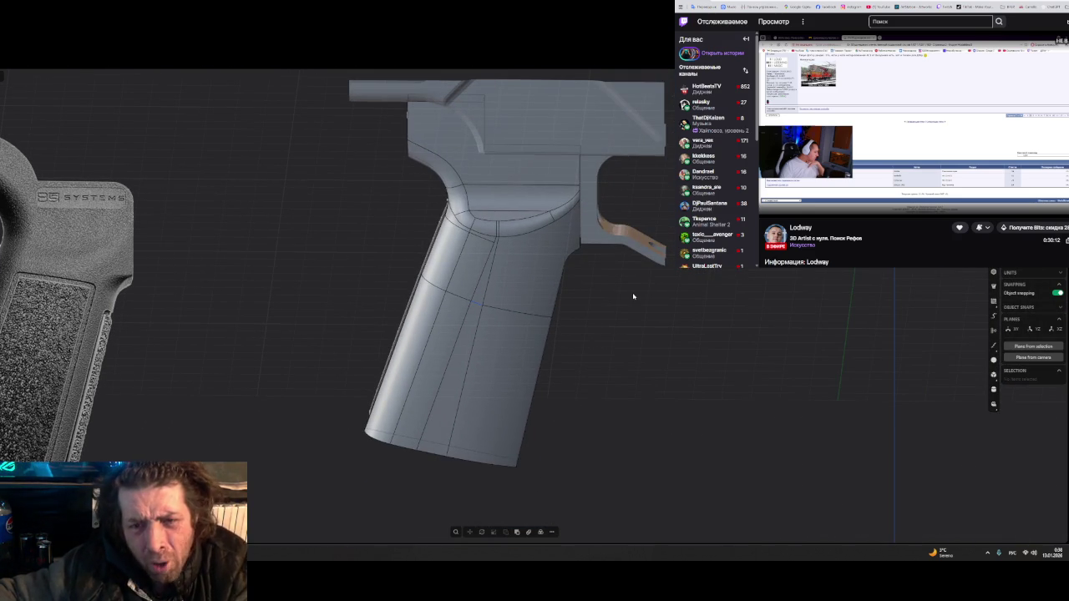
middle_click_drag(632, 296, 558, 276)
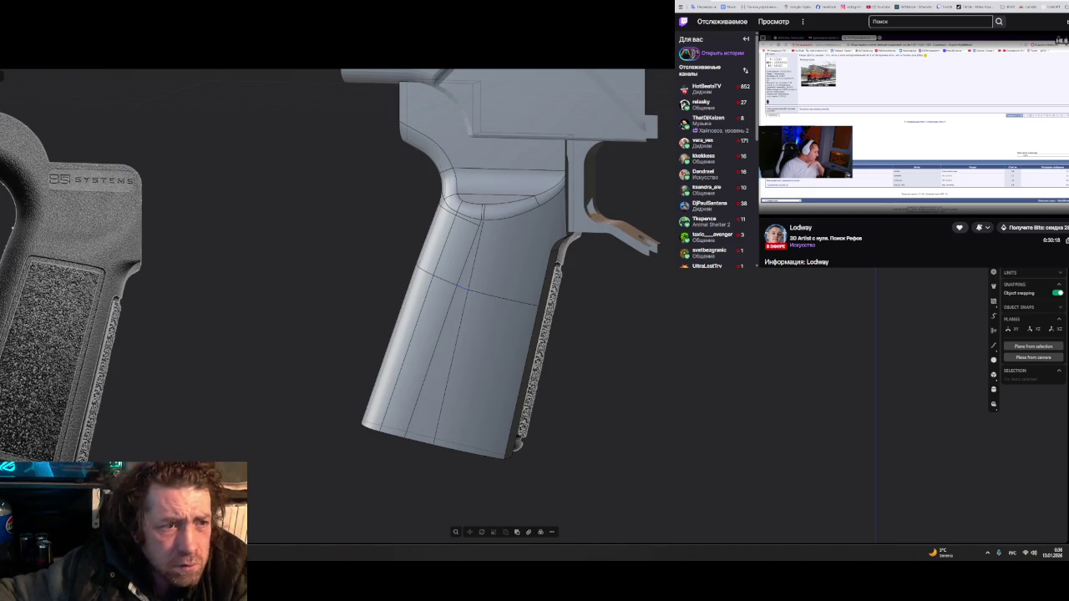
key("ctrl+shift+e")
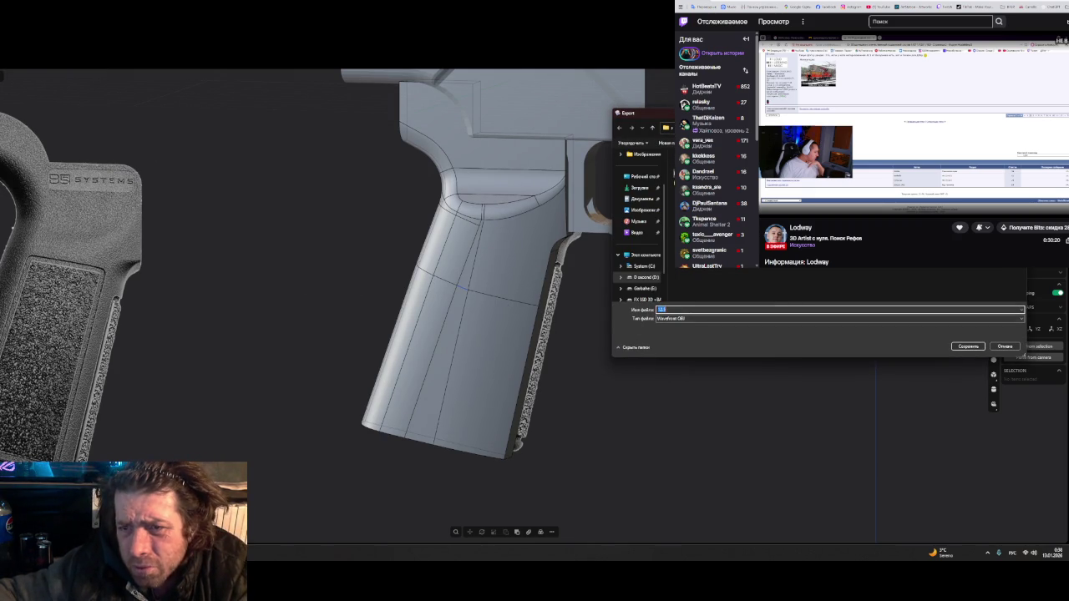
- Save the OBJ export as 125, overwriting the existing file, and switch to ZBrush
type("125")
left_click(964, 346)
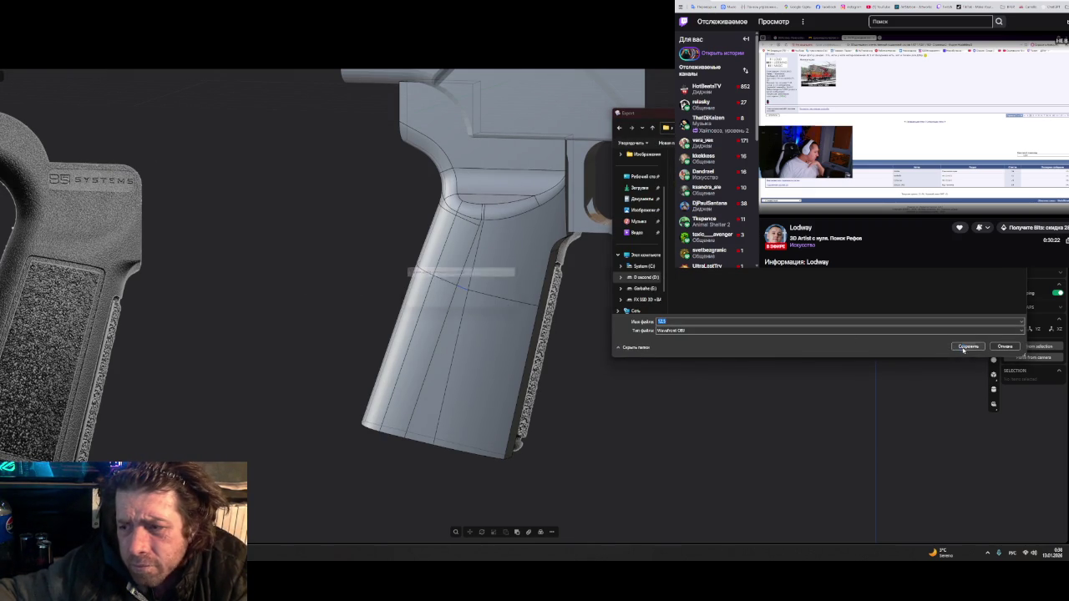
left_click(486, 305)
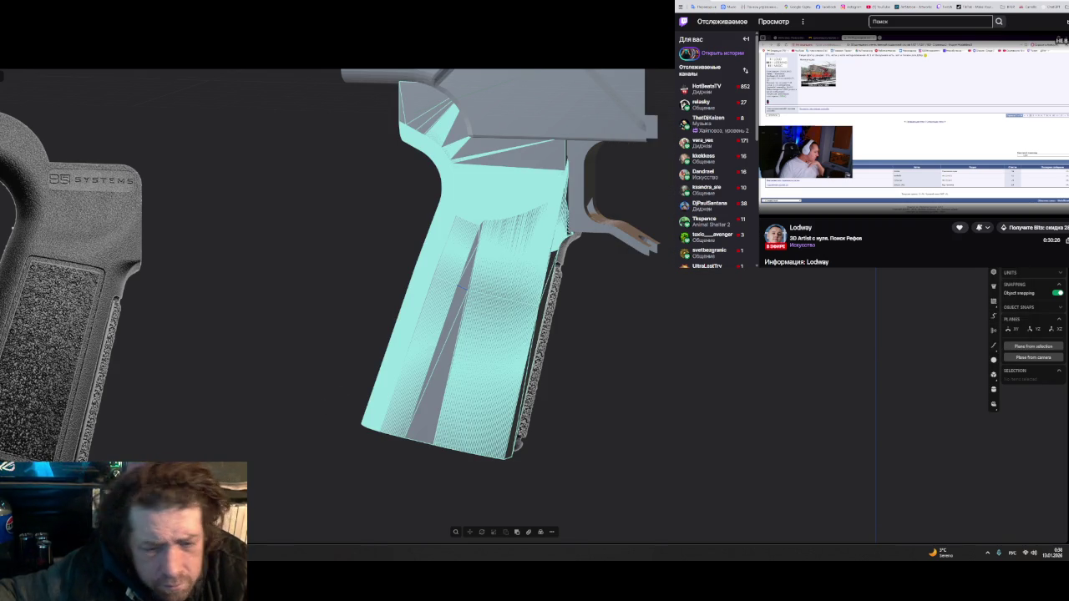
key("alt+Tab")
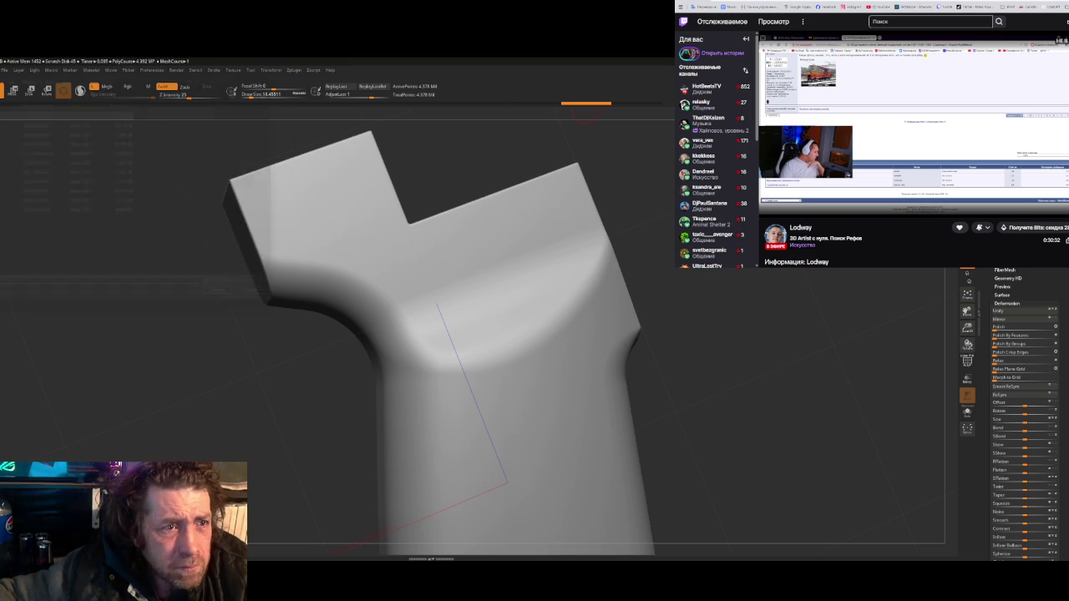
- Rotate the ZBrush grip sculpt to check its top thickness, then switch back to Plasticity
left_click_drag(670, 305, 723, 296)
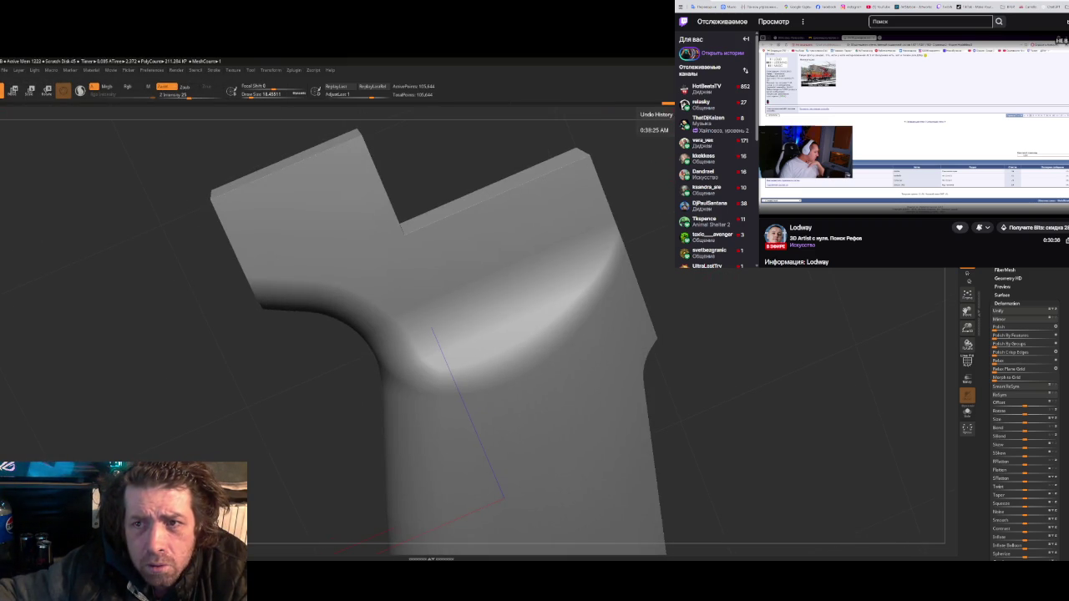
left_click_drag(639, 110, 660, 106)
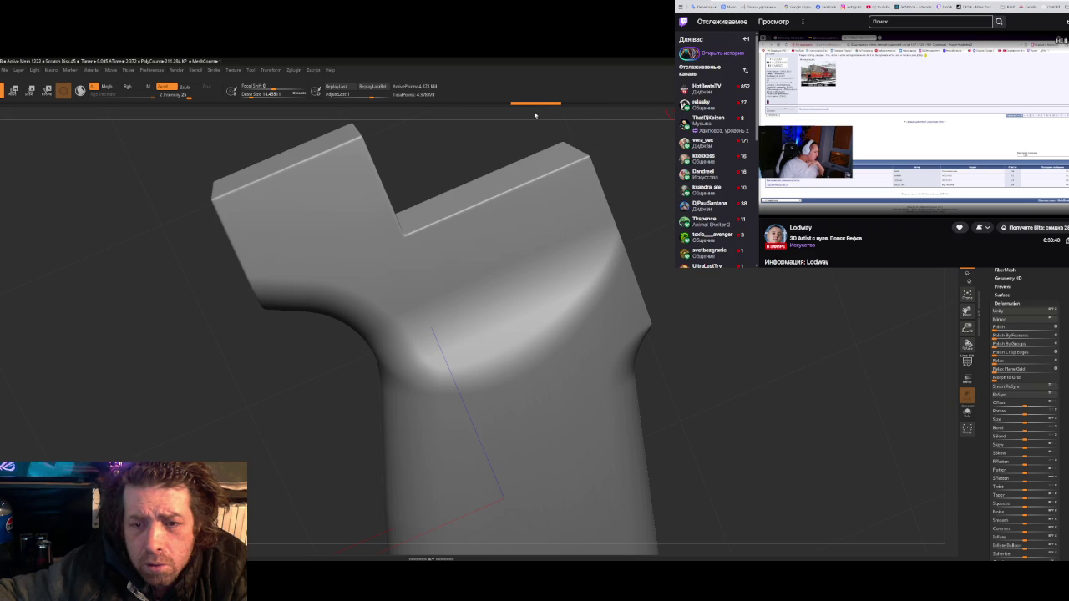
left_click_drag(607, 111, 666, 106)
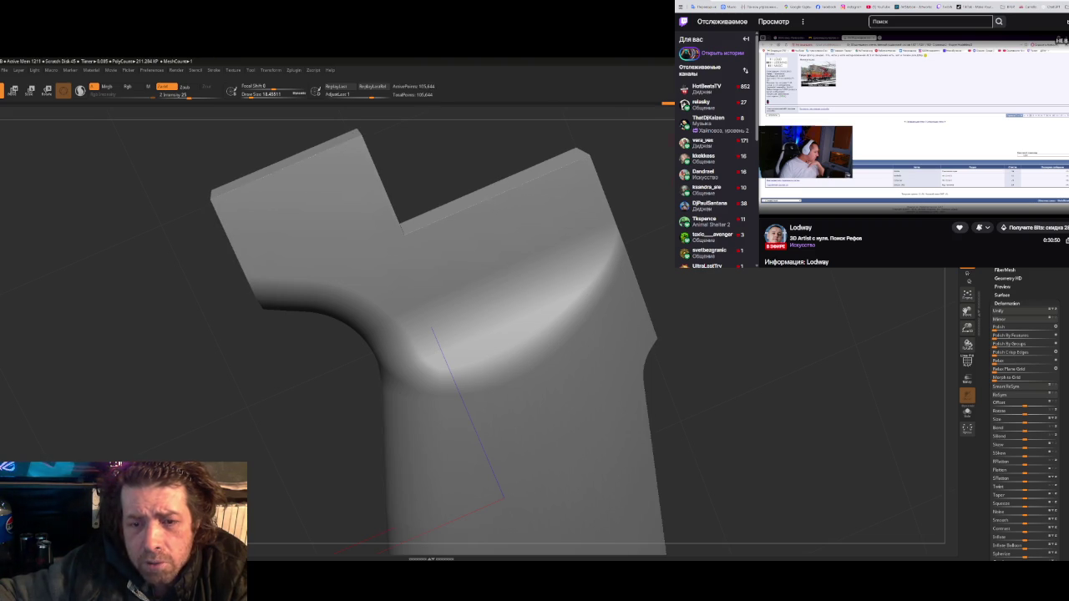
key("alt+Tab")
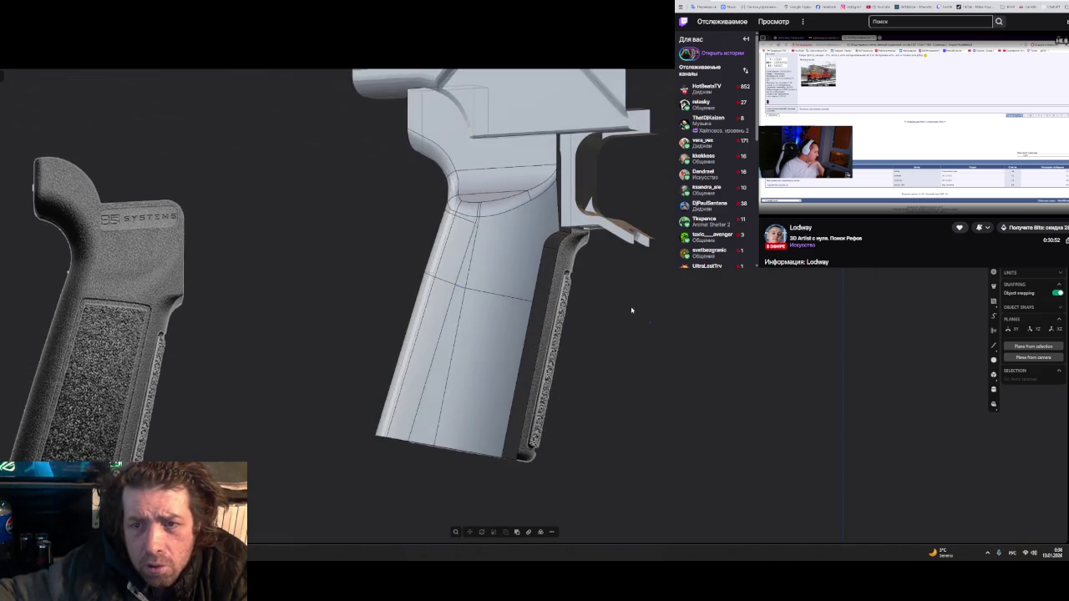
- Zoom and orbit to the grip's textured side and select its vertical rear edge chain
middle_click_drag(632, 310, 584, 345)
scroll(507, 303, "up", 4)
mouse_move(507, 303)
middle_mouse_down()
mouse_move(402, 328)
mouse_move(458, 360)
middle_mouse_up()
scroll(402, 328, "up", 3)
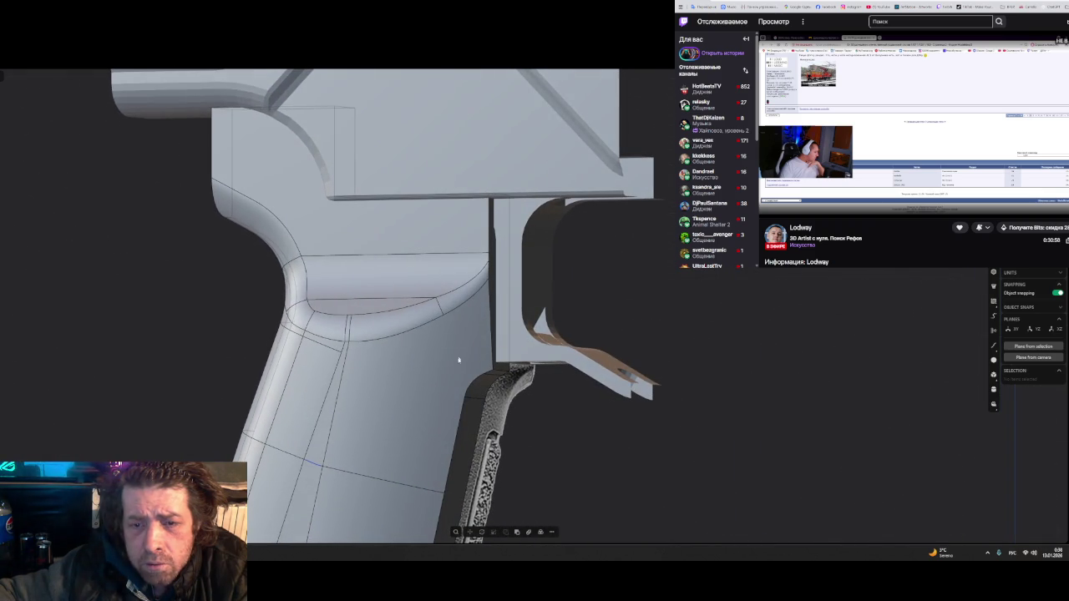
scroll(492, 376, "up", 2)
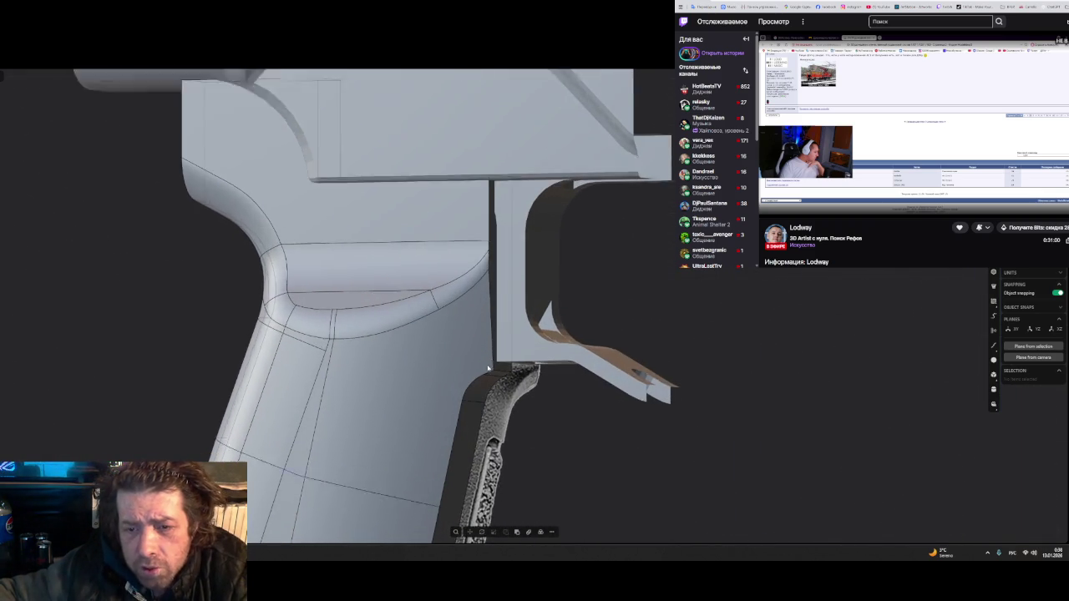
scroll(502, 398, "up", 3)
mouse_move(502, 398)
middle_mouse_down()
mouse_move(492, 242)
mouse_move(499, 252)
middle_mouse_up()
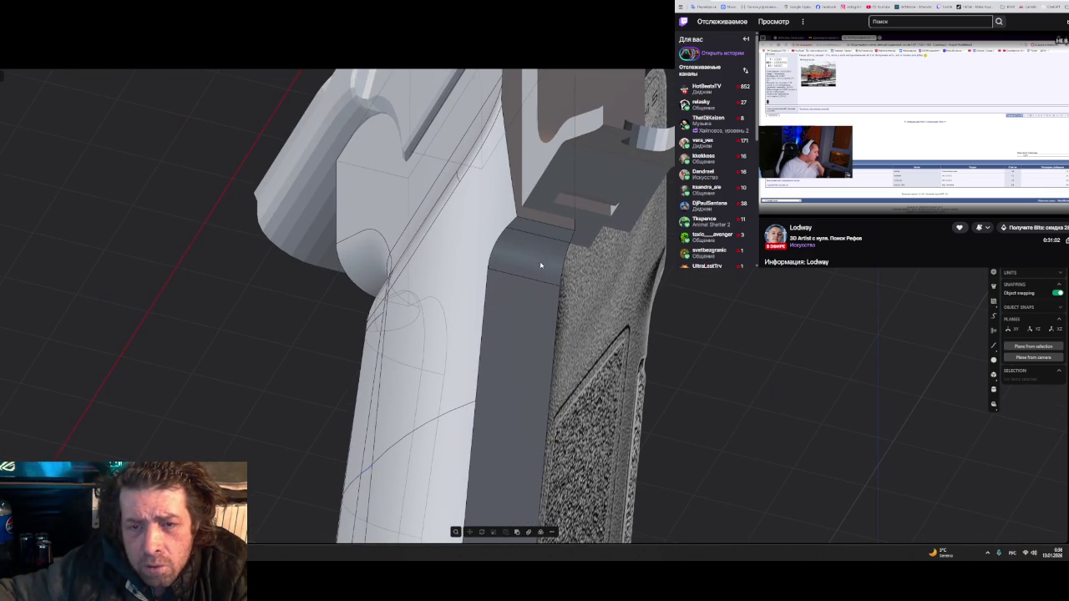
double_click(498, 252)
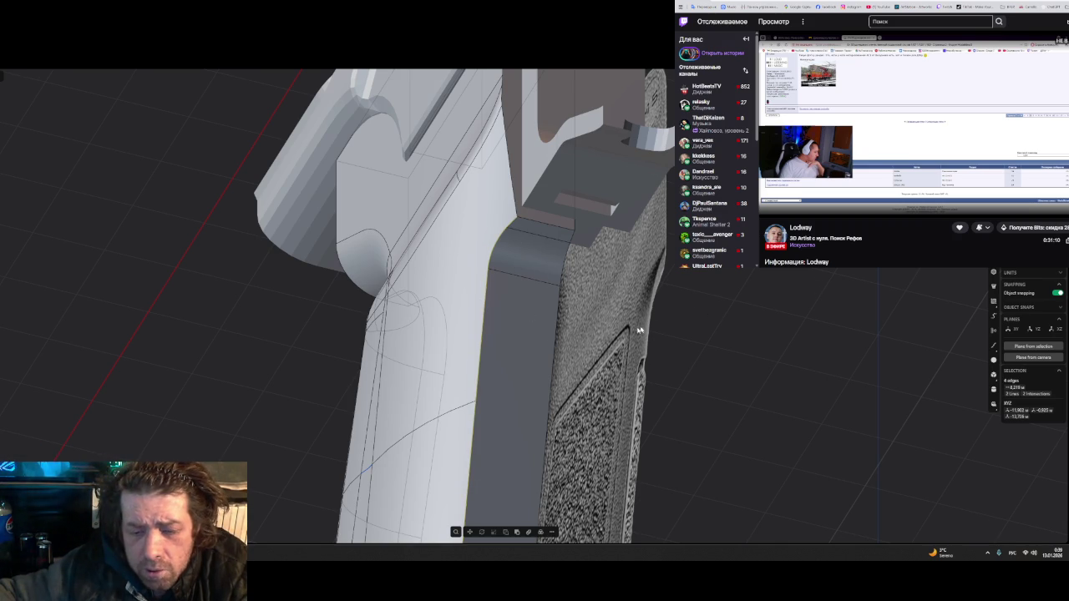
- Select the grip solid and move it aside from the textured reference mesh
left_click(521, 312)
scroll(756, 295, "down", 3)
scroll(764, 276, "down", 3)
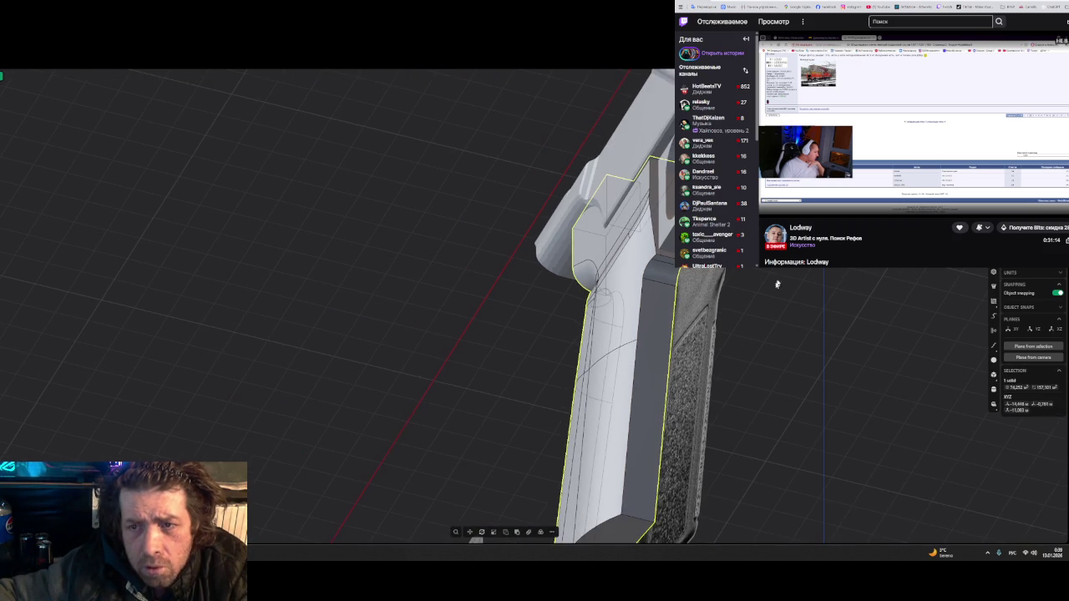
middle_click_drag(764, 272, 685, 317)
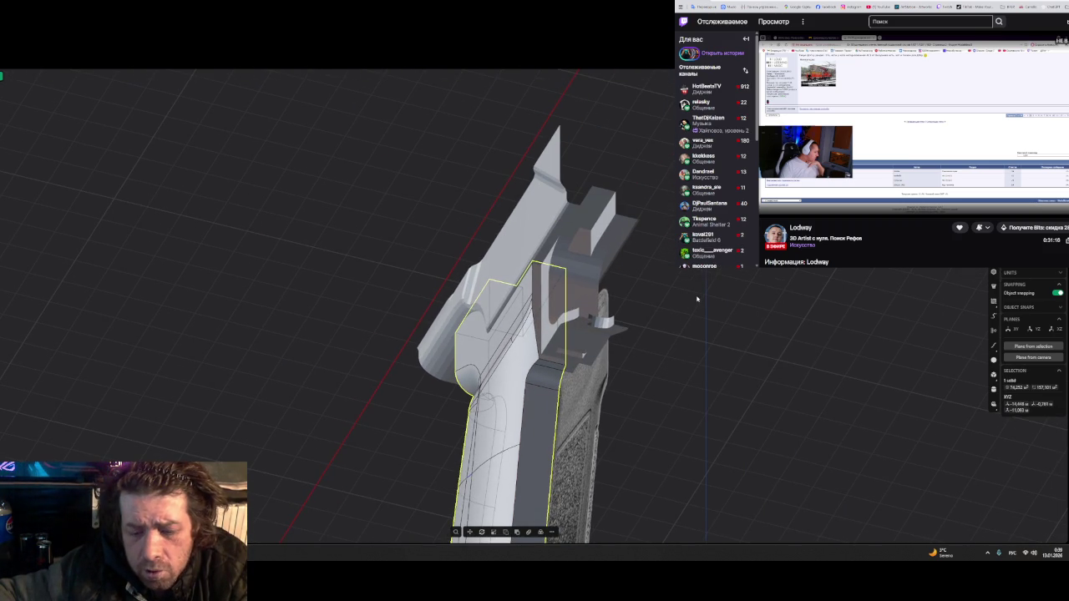
mouse_move(696, 297)
middle_mouse_down()
mouse_move(634, 275)
mouse_move(652, 267)
middle_mouse_up()
key("g")
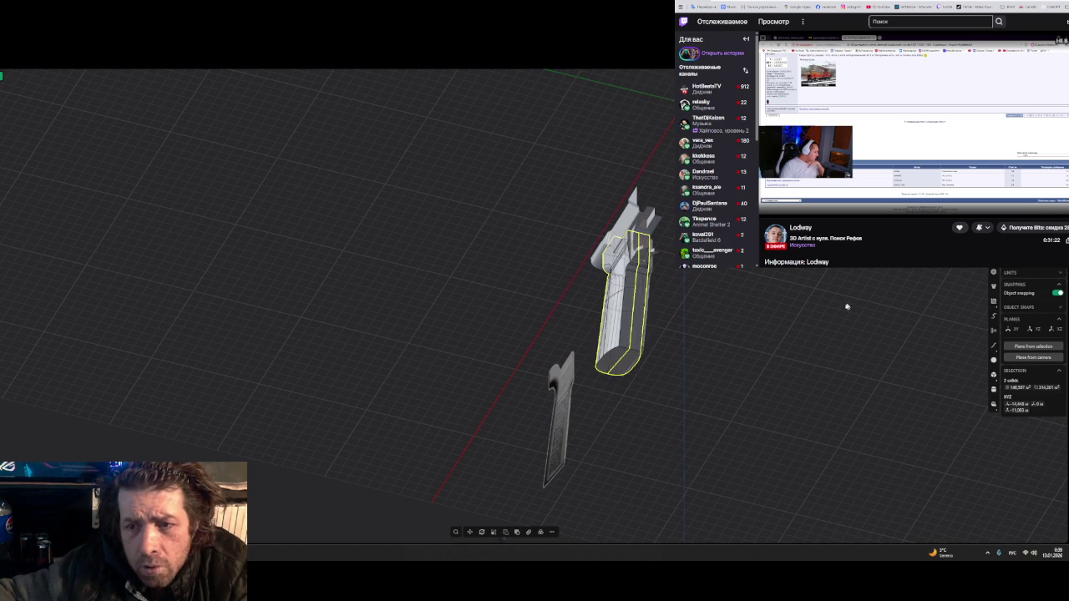
left_click(797, 326)
mouse_move(796, 327)
middle_mouse_down()
mouse_move(621, 357)
mouse_move(622, 312)
middle_mouse_up()
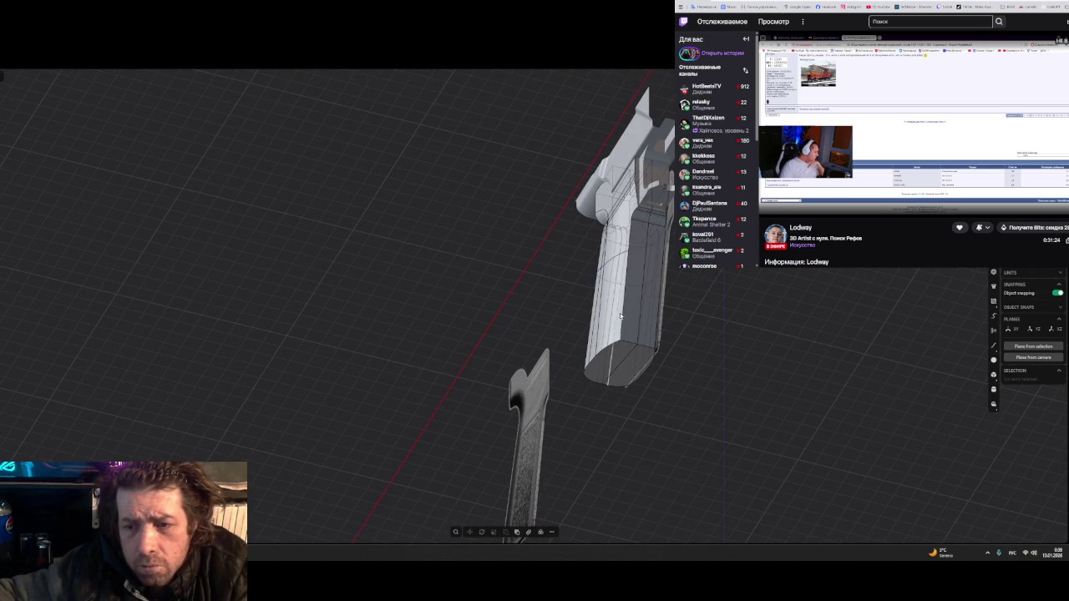
- Select the grip's side edge chain to inspect it, then clear the selection
left_click(622, 311)
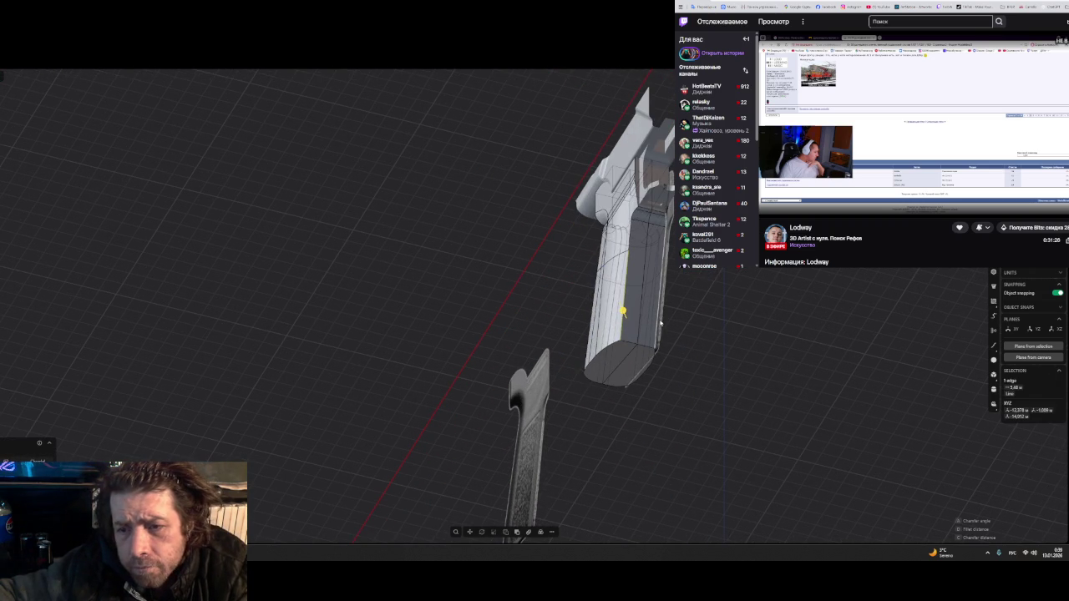
double_click(659, 322)
scroll(659, 322, "up", 5)
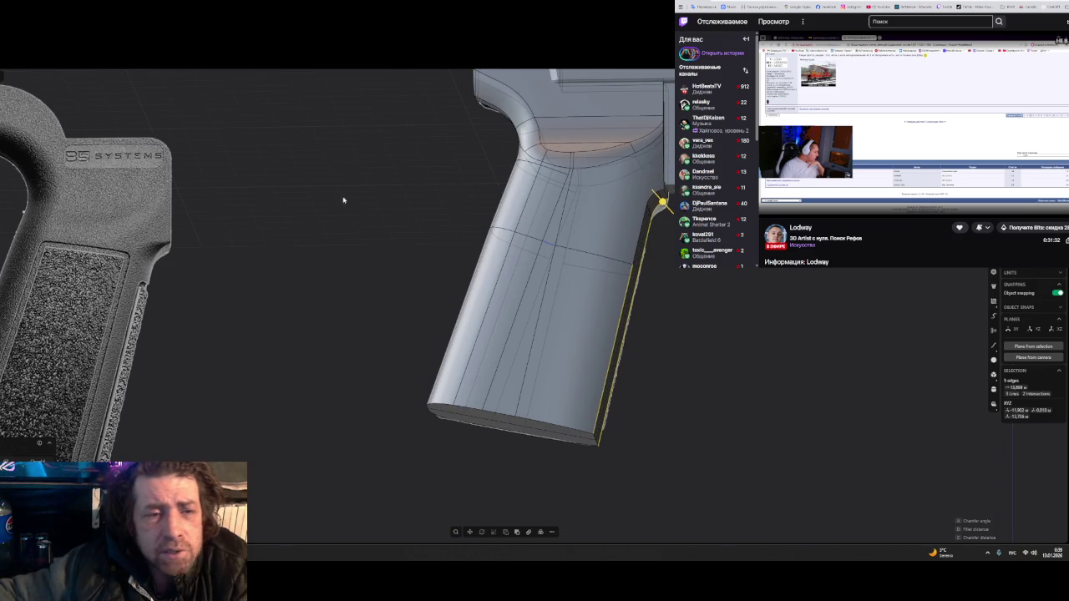
middle_click_drag(379, 195, 438, 242)
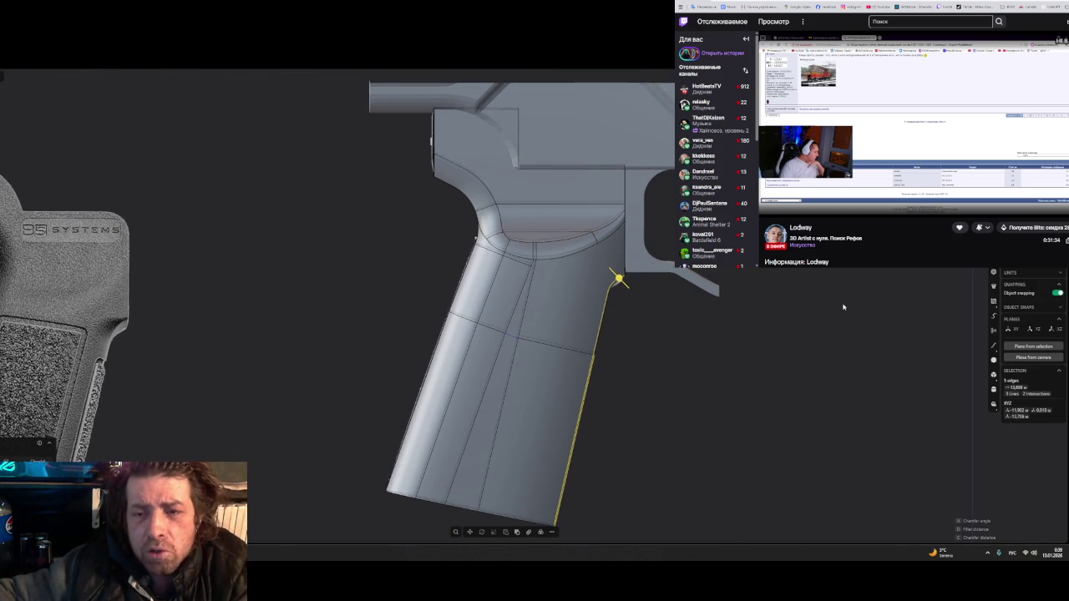
key("Escape")
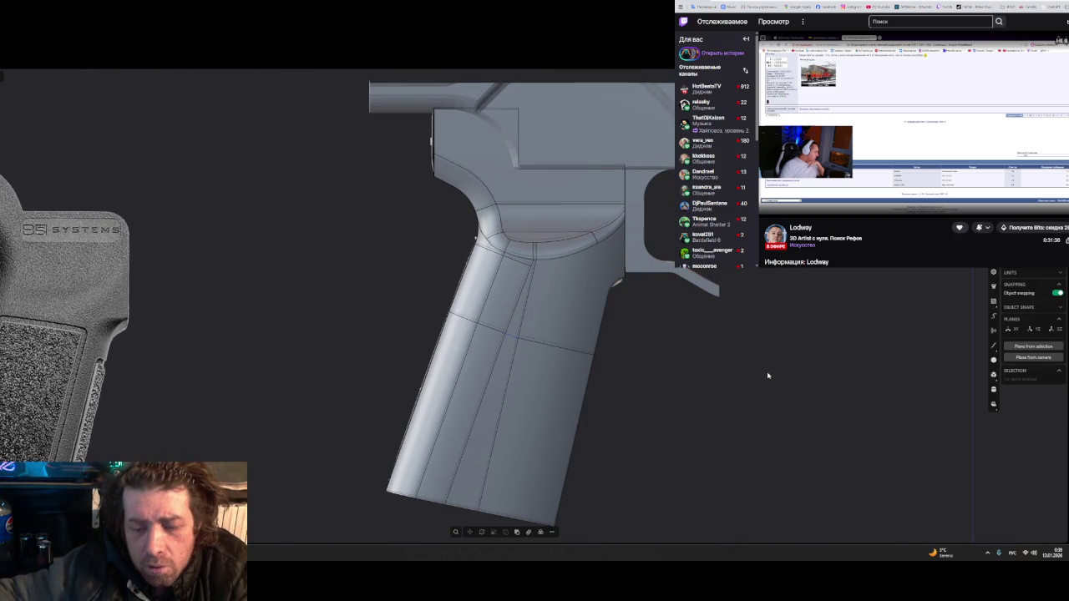
middle_click_drag(732, 375, 723, 365)
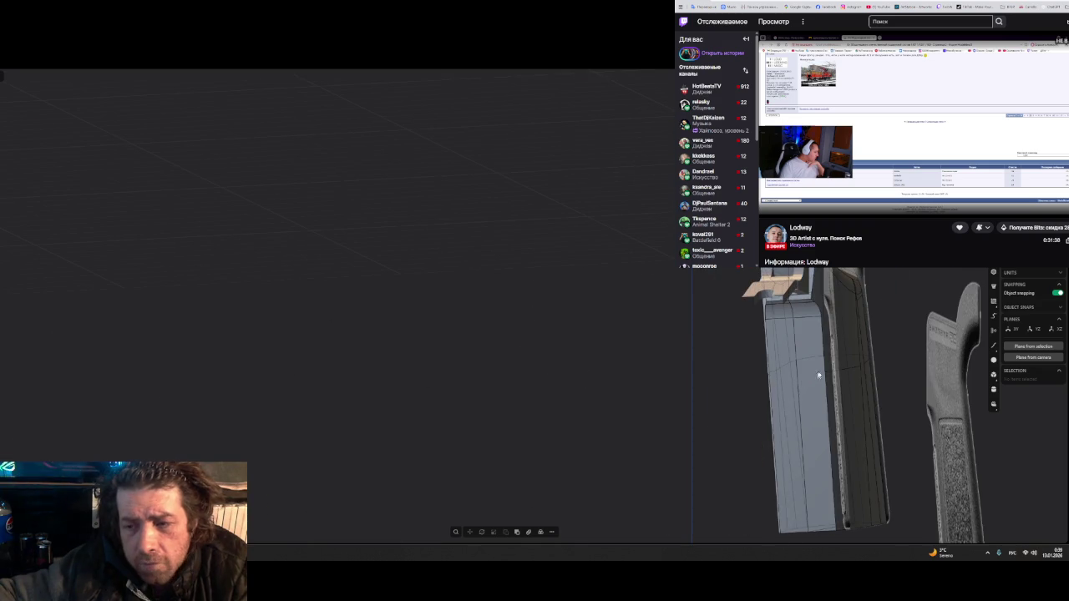
- Select the grip solid and make it see-through to reveal the reference mesh behind it
mouse_move(699, 363)
middle_mouse_down()
mouse_move(810, 376)
mouse_move(825, 366)
middle_mouse_up()
left_click(648, 388)
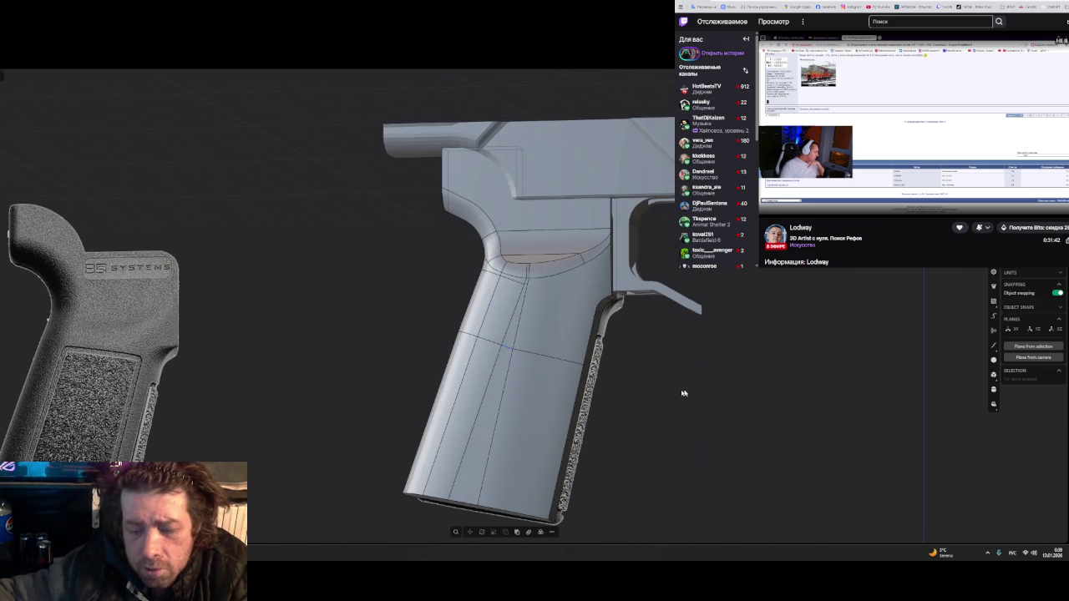
left_click(571, 361)
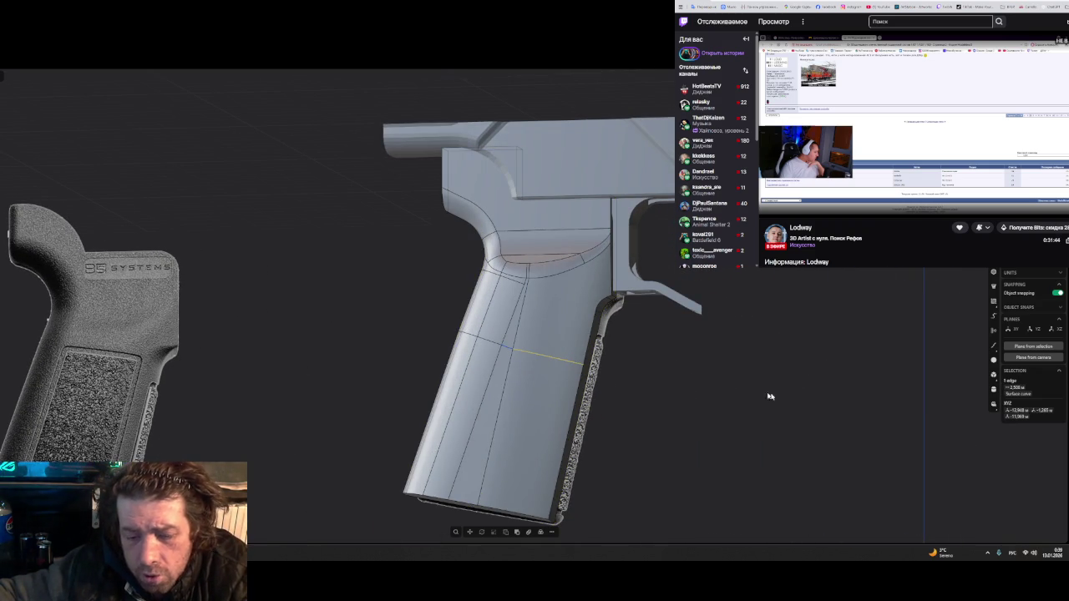
left_click(545, 306)
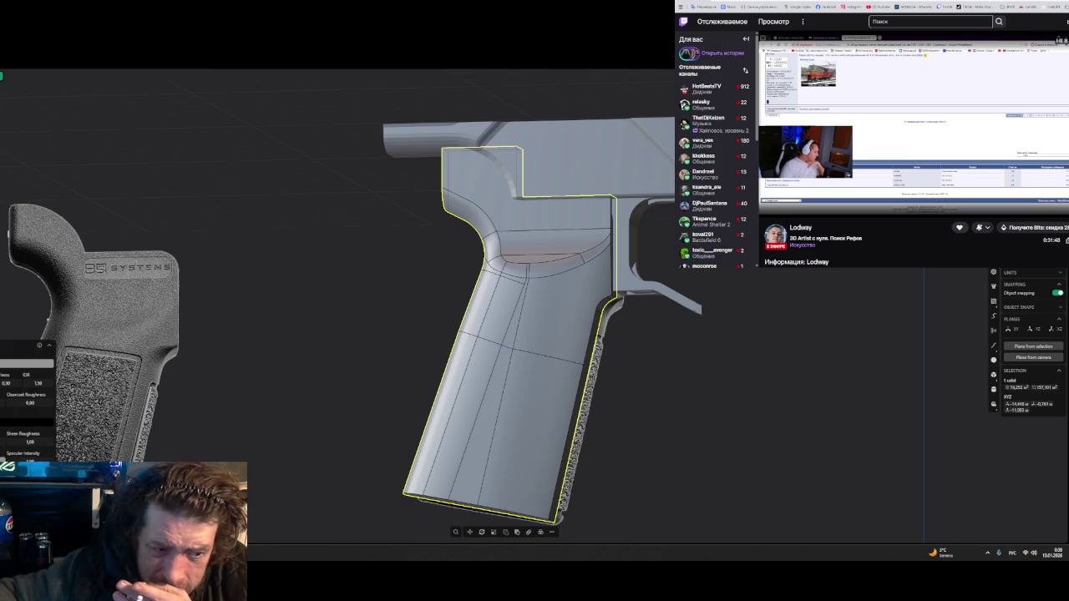
key("alt+z")
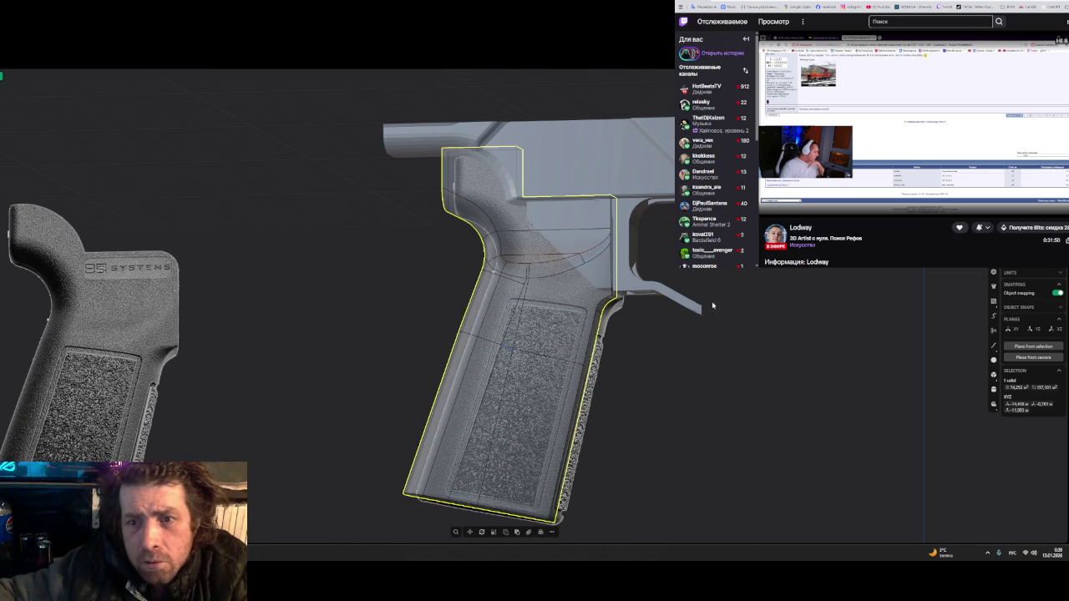
mouse_move(810, 355)
middle_mouse_down()
mouse_move(701, 365)
mouse_move(709, 361)
middle_mouse_up()
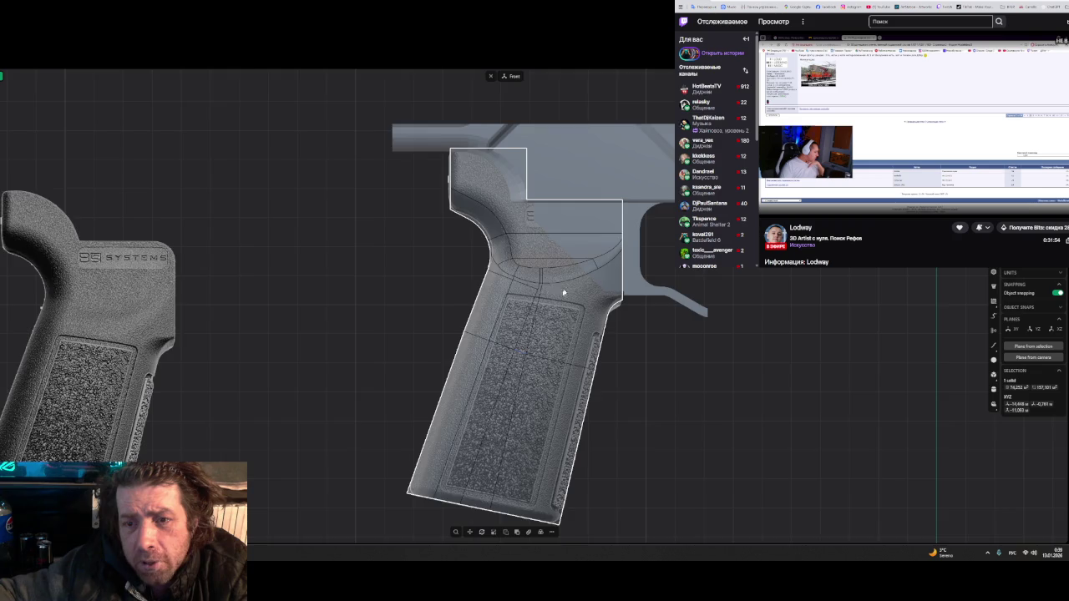
scroll(562, 292, "up", 2)
scroll(562, 276, "up", 2)
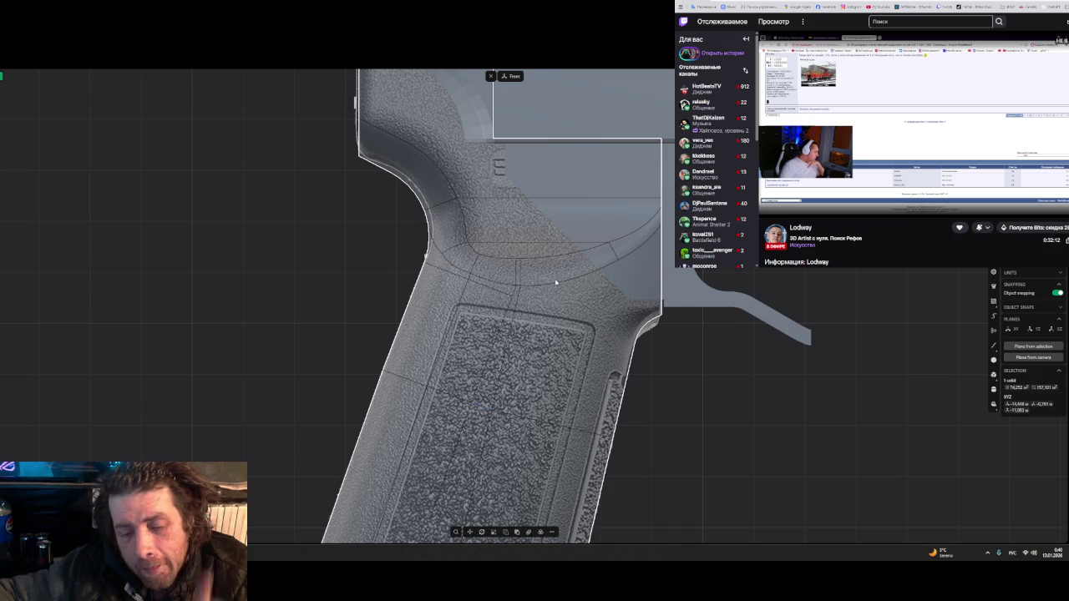
- Try the upper-left curved face, then select the horizontal band and the patch's curved lower face
left_click(440, 187)
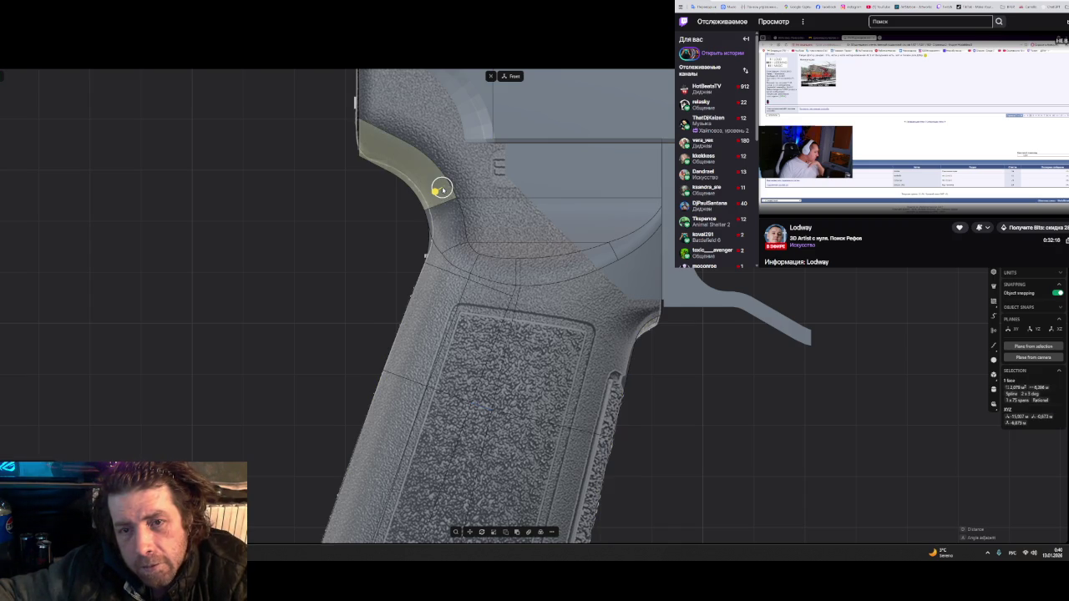
left_click_drag(441, 187, 519, 268)
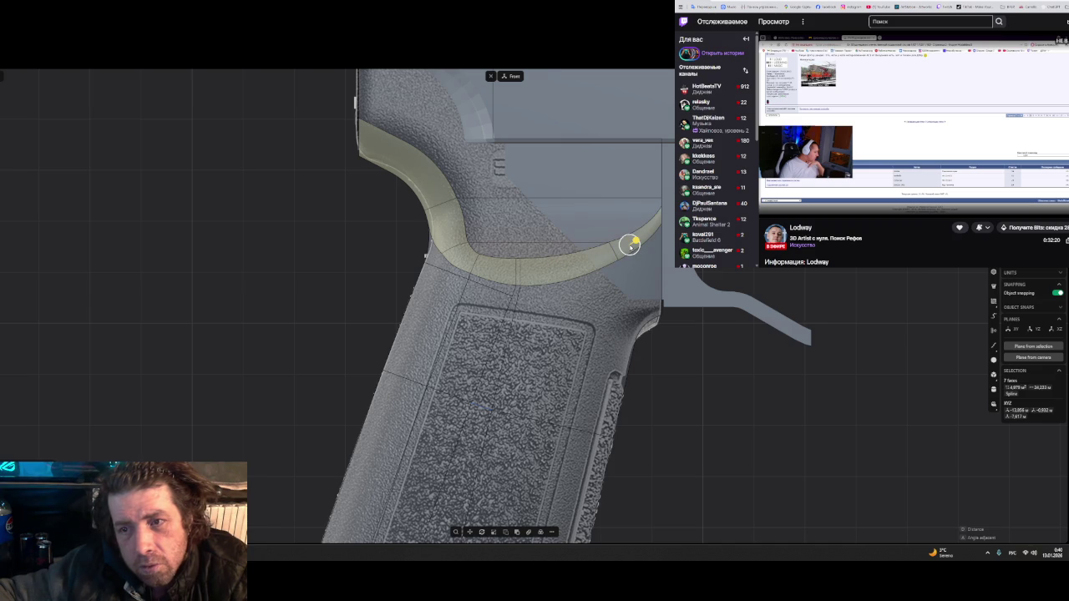
key("Escape")
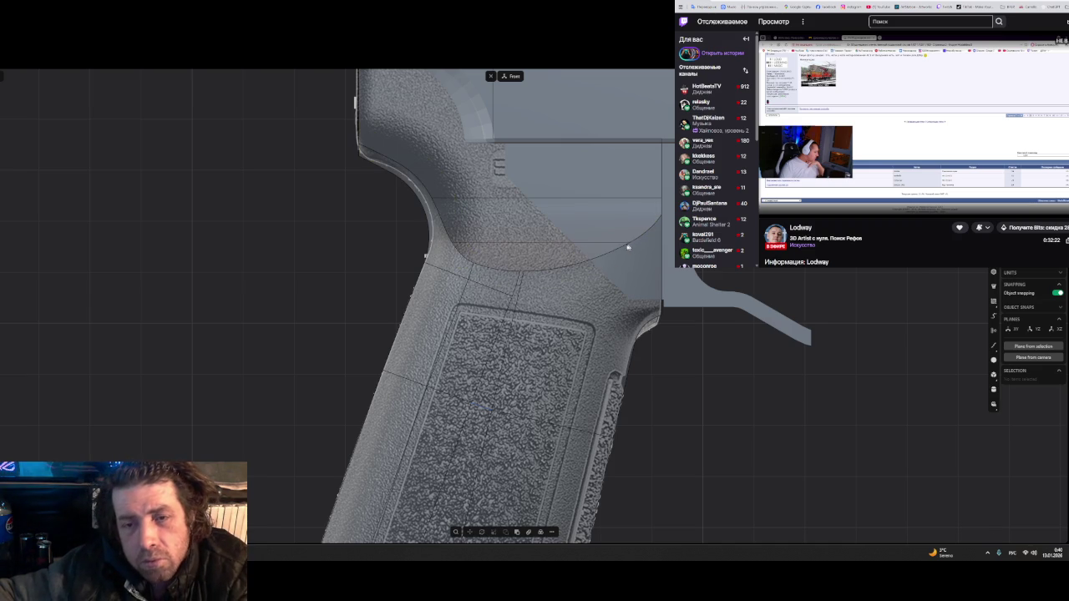
left_click(567, 225)
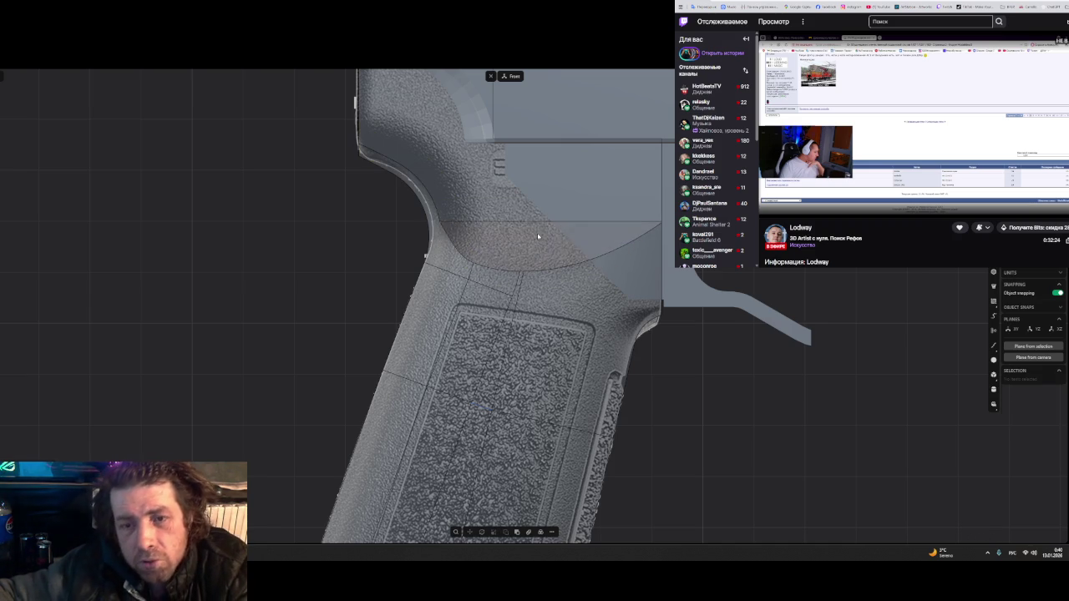
left_click(537, 233)
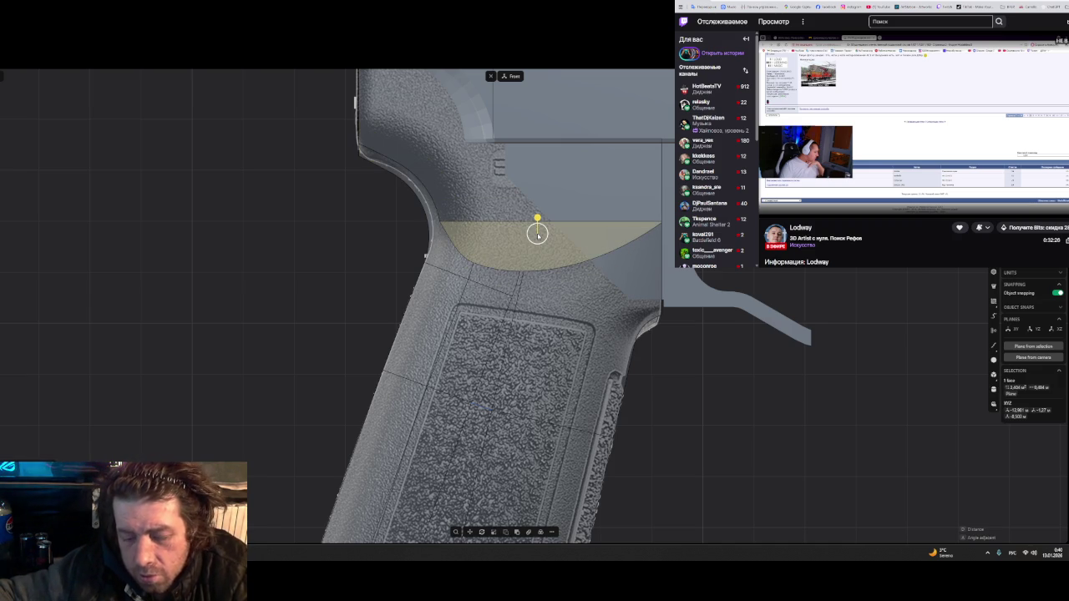
- Move the selected circular patch face down along Z
key("g")
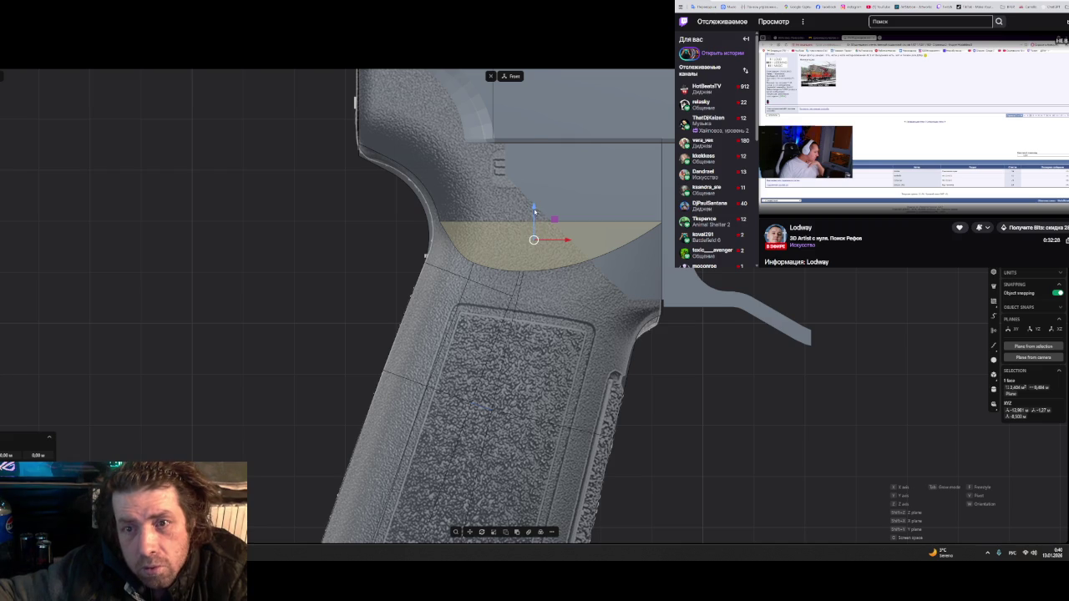
left_click_drag(534, 209, 534, 225)
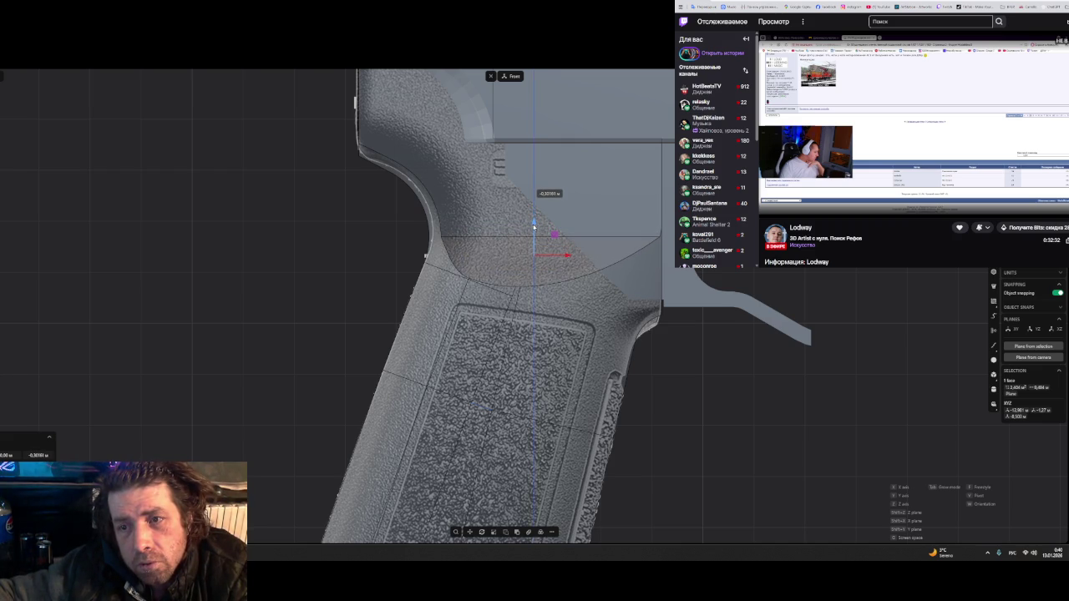
left_click_drag(533, 223, 535, 227)
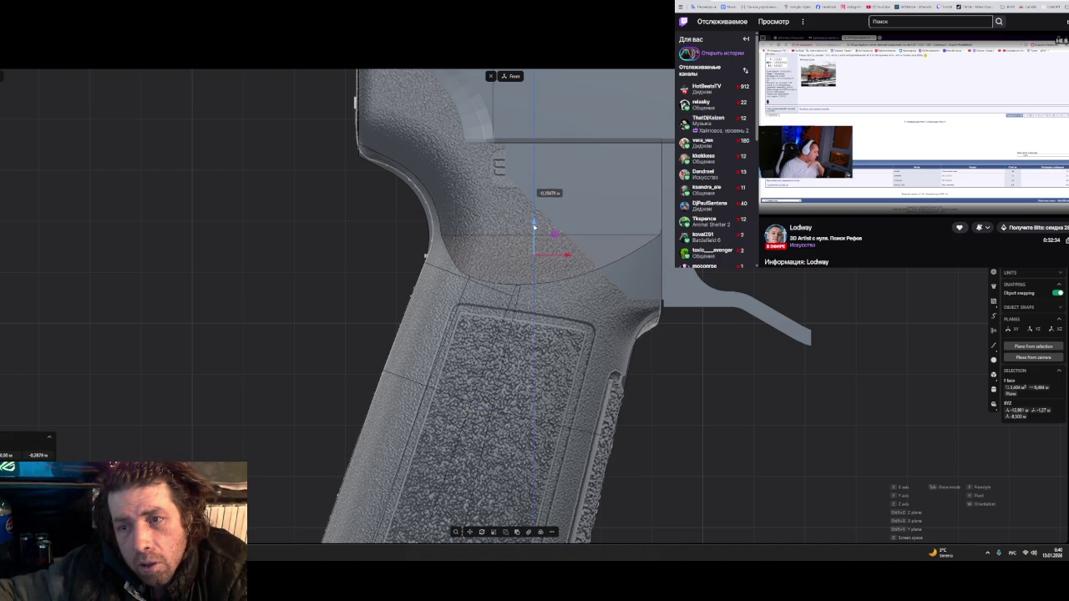
mouse_move(672, 249)
middle_mouse_down()
mouse_move(542, 246)
mouse_move(636, 214)
mouse_move(663, 251)
mouse_move(651, 229)
middle_mouse_up()
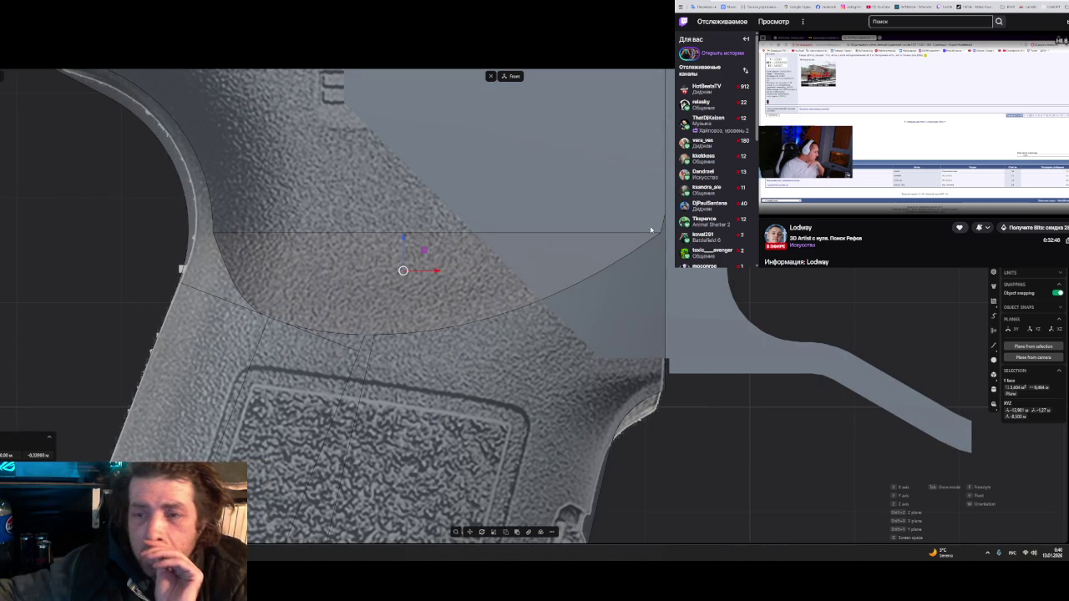
- Reselect the curved patch face and settle it just below the grip surface
left_click(422, 271)
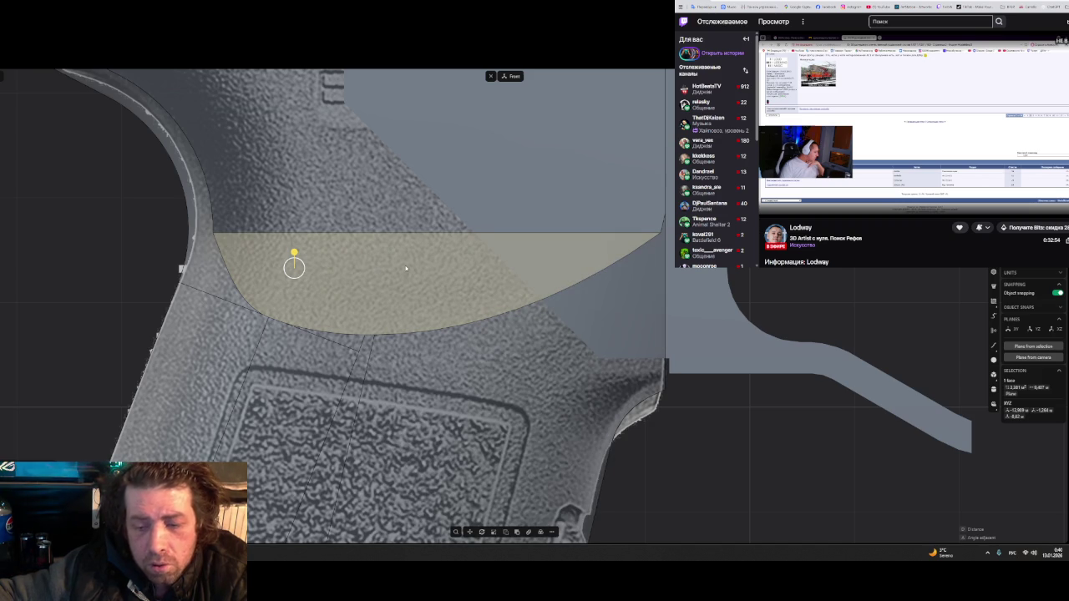
key("g")
left_click_drag(395, 240, 396, 258)
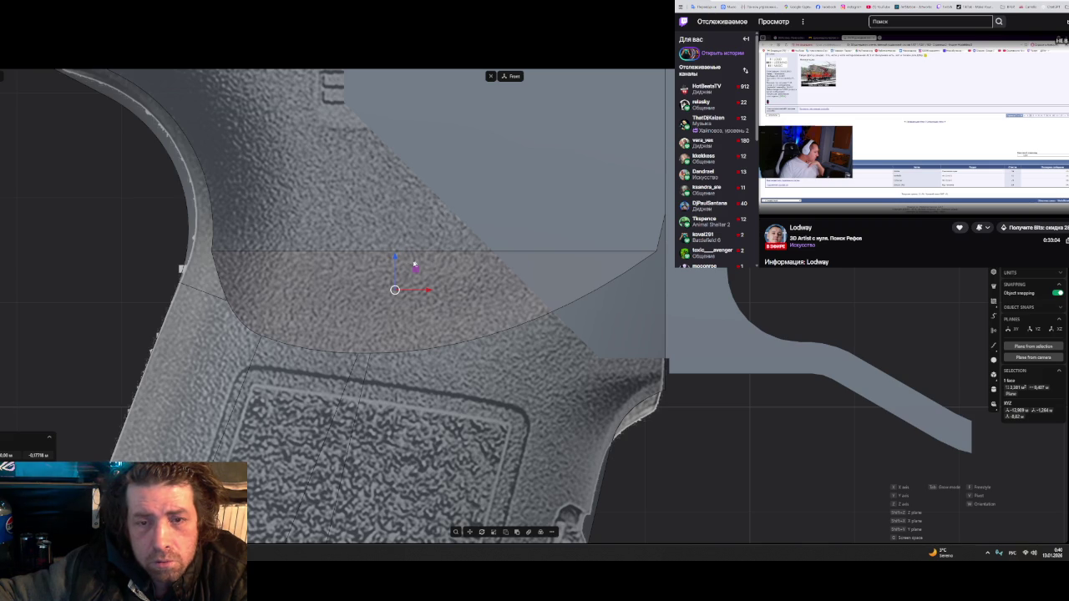
left_click_drag(395, 261, 412, 233)
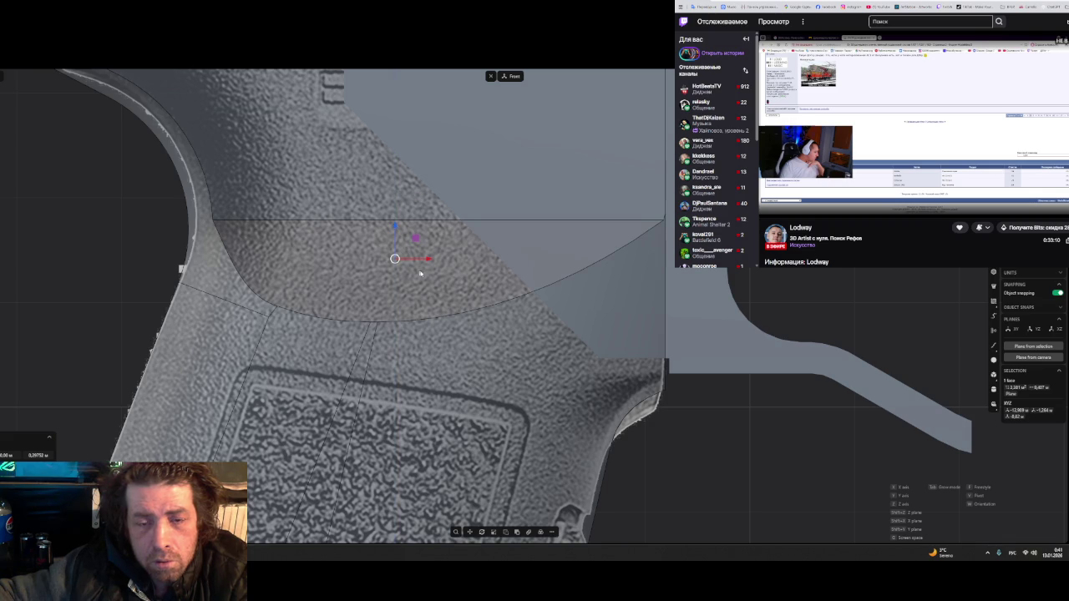
scroll(420, 273, "down", 1)
scroll(418, 273, "down", 1)
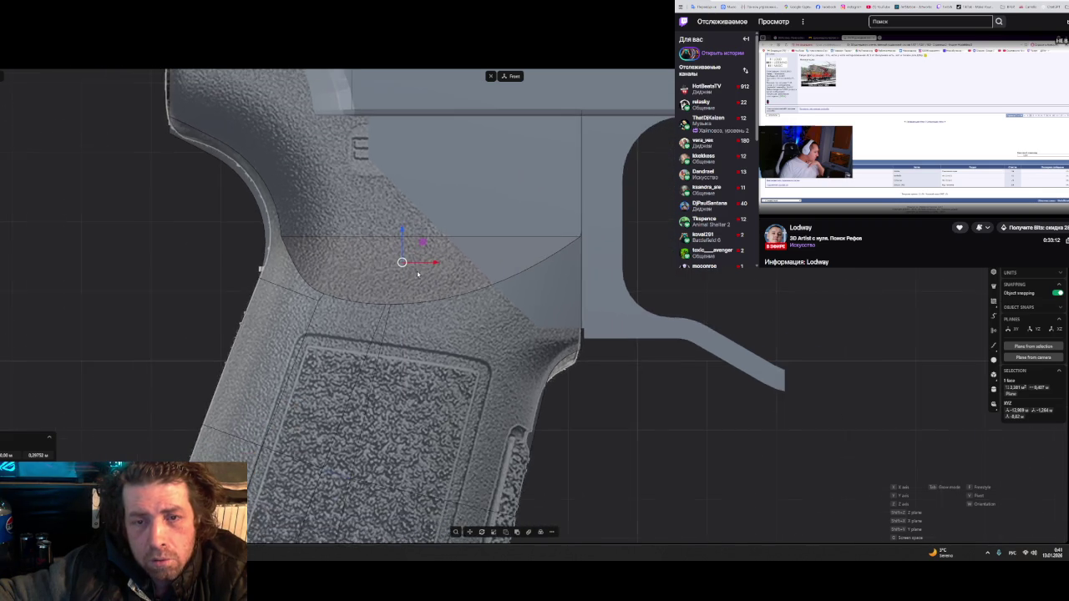
scroll(418, 273, "down", 1)
left_click_drag(407, 236, 411, 238)
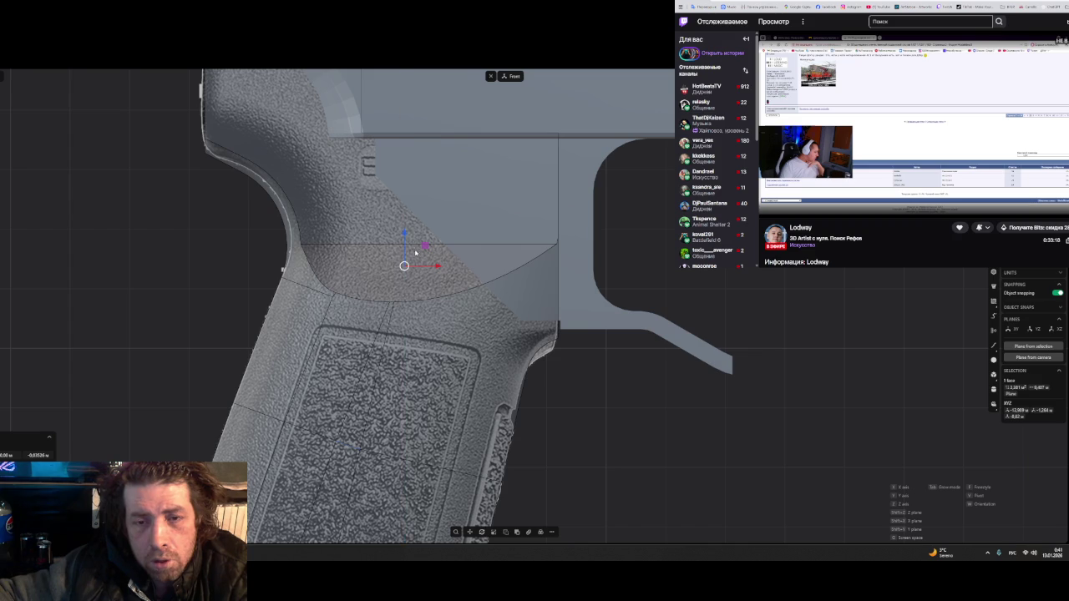
- Bevel the patch's boundary edge with a dragged distance and confirm it
key("o")
left_click(418, 244)
key("f")
left_click_drag(417, 241, 438, 222)
left_click(319, 279)
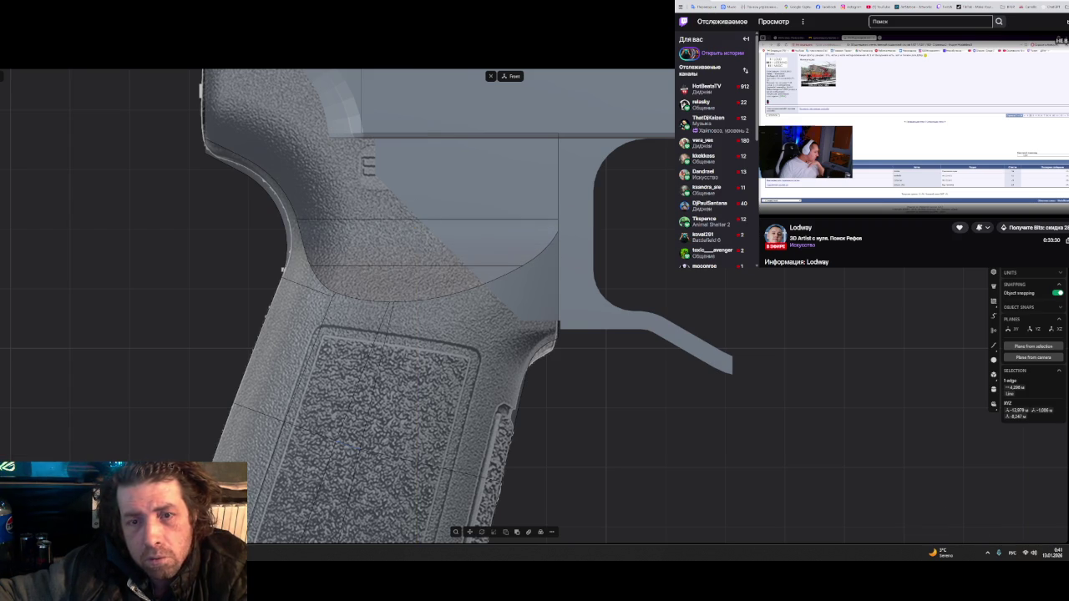
left_click(319, 282)
key("f")
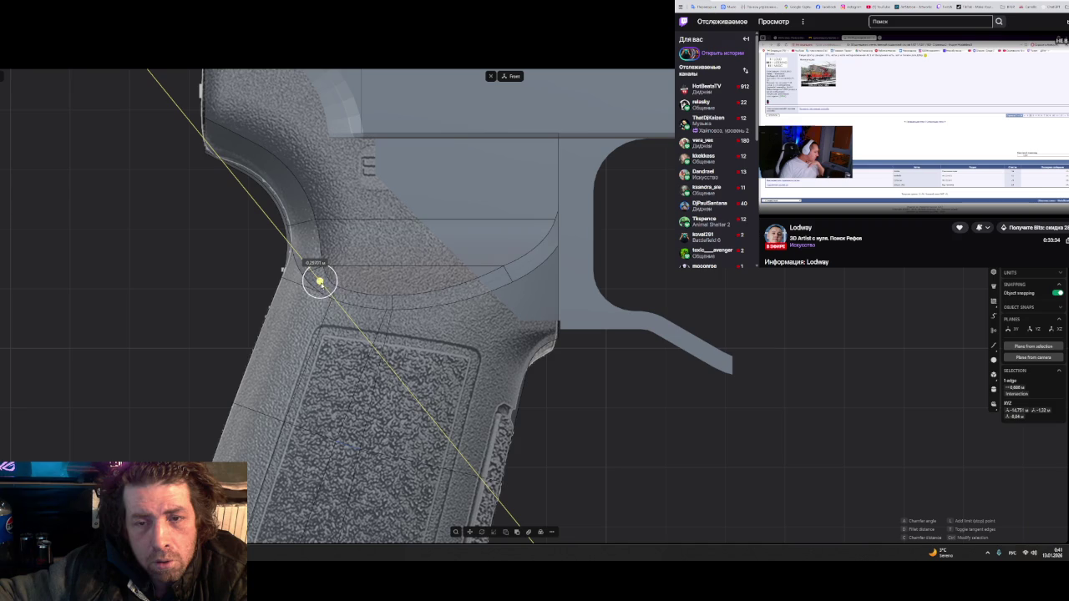
- Size the rounded band on the arc edge, then select the nine-edge curve chain around the patch
left_click_drag(319, 282, 330, 269)
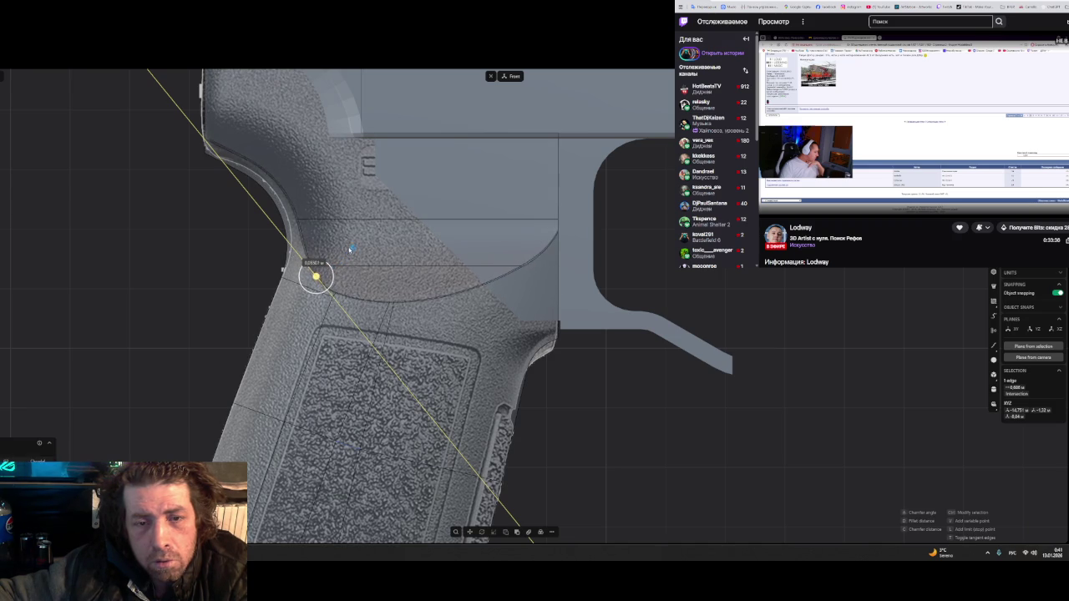
mouse_move(341, 261)
left_mouse_down()
mouse_move(384, 235)
mouse_move(339, 235)
left_mouse_up()
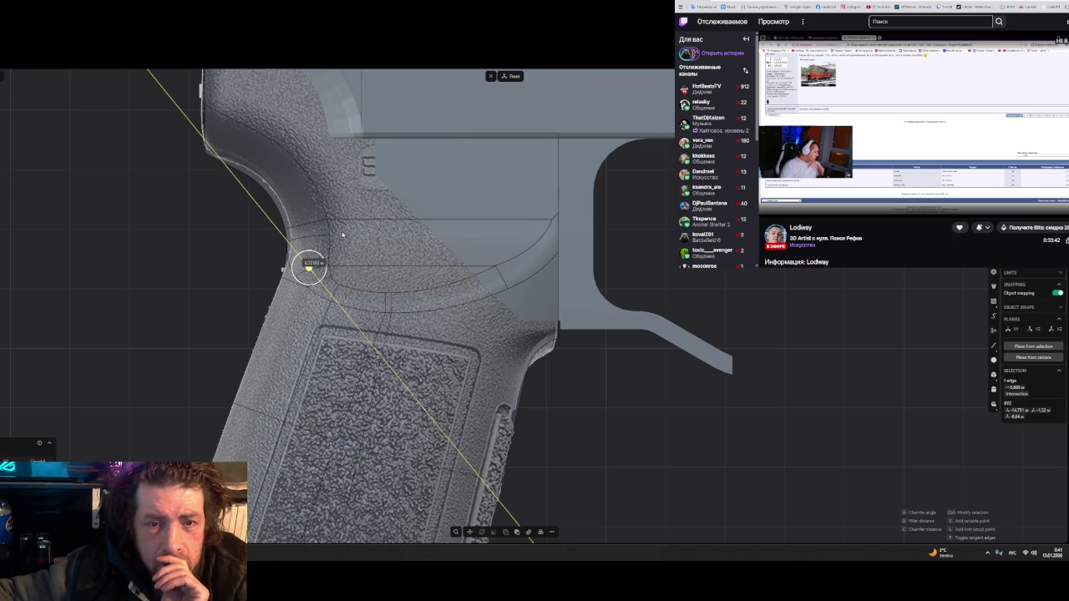
mouse_move(342, 234)
middle_mouse_down()
mouse_move(449, 244)
mouse_move(470, 238)
mouse_move(470, 226)
mouse_move(478, 264)
mouse_move(418, 248)
mouse_move(352, 255)
mouse_move(345, 238)
mouse_move(362, 267)
mouse_move(422, 257)
middle_mouse_up()
scroll(481, 242, "up", 2)
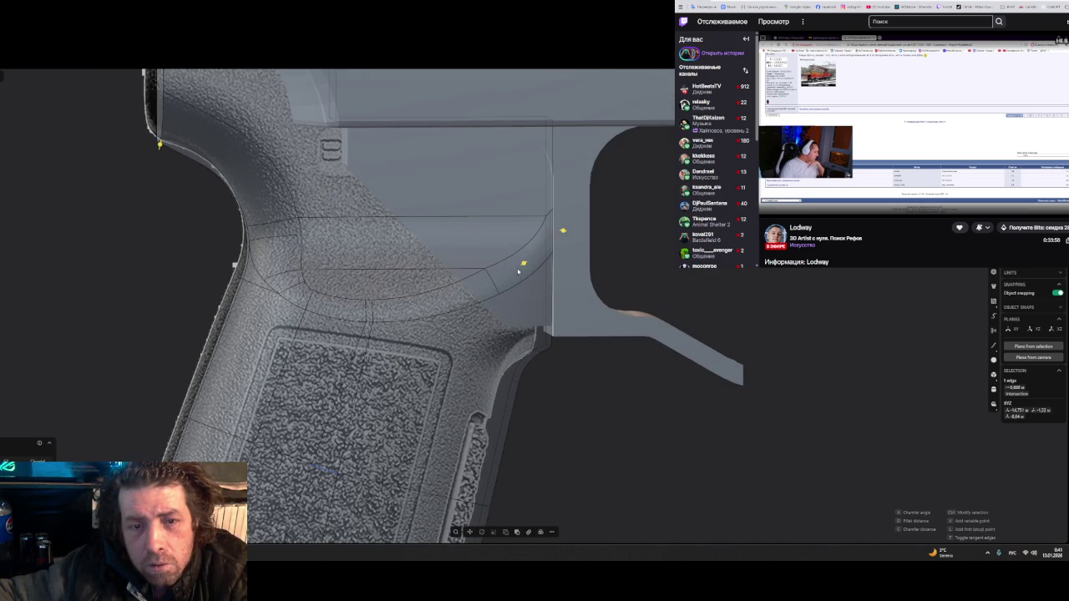
middle_click_drag(516, 270, 511, 276)
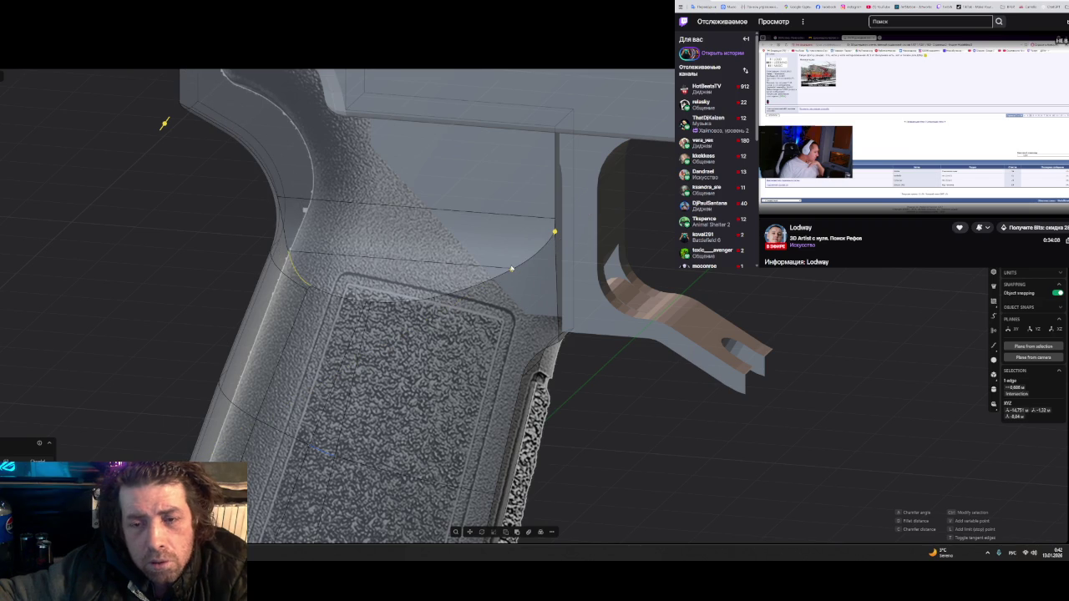
left_click(444, 299)
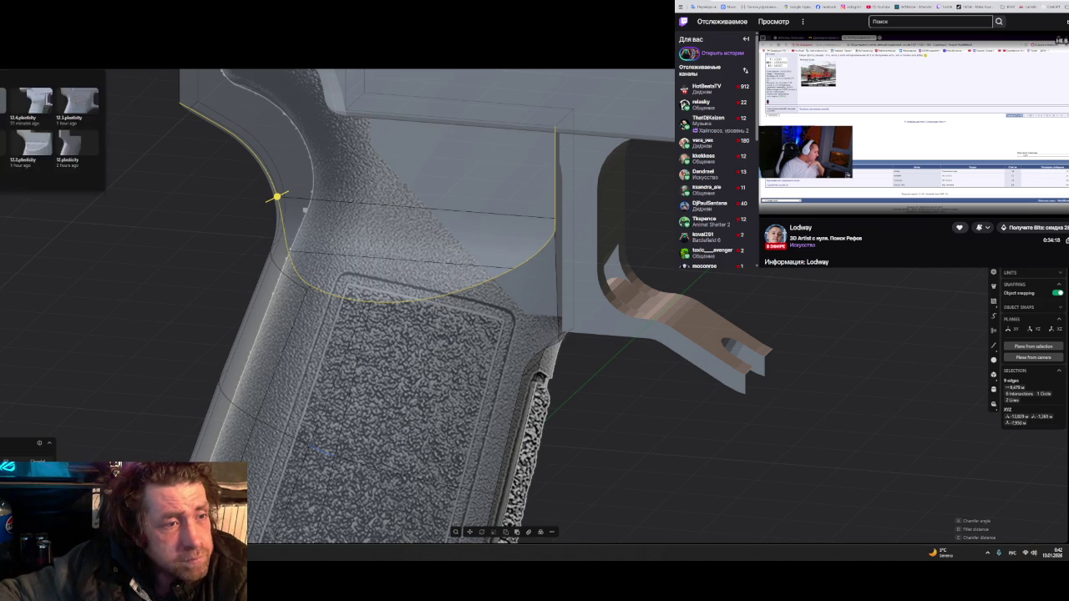
- Save the project as '12', then glance at the reference chat and close it
key("ctrl+shift+s")
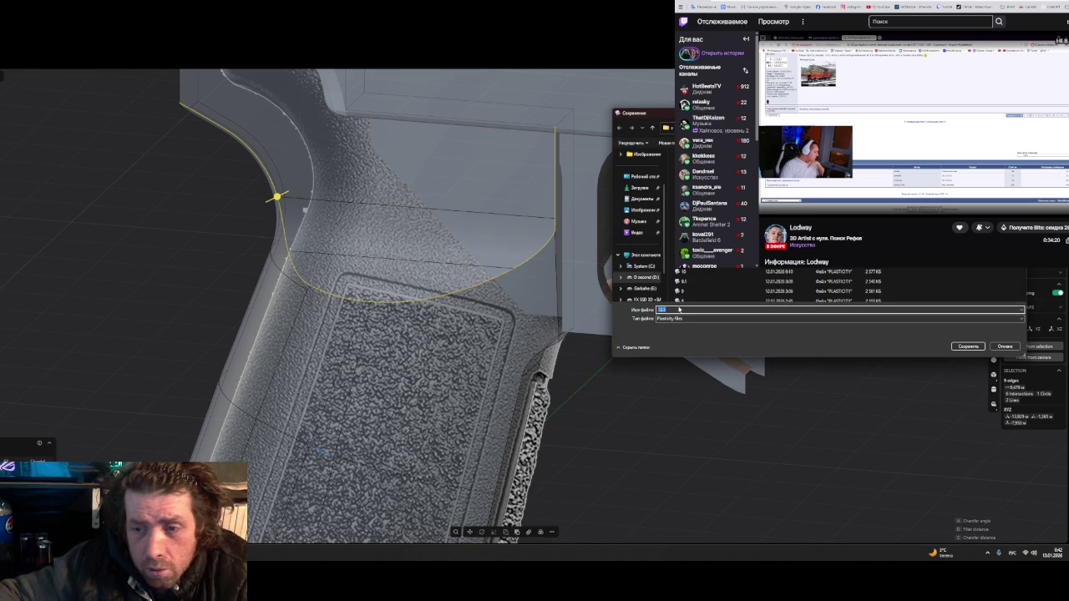
type("12")
key("Return")
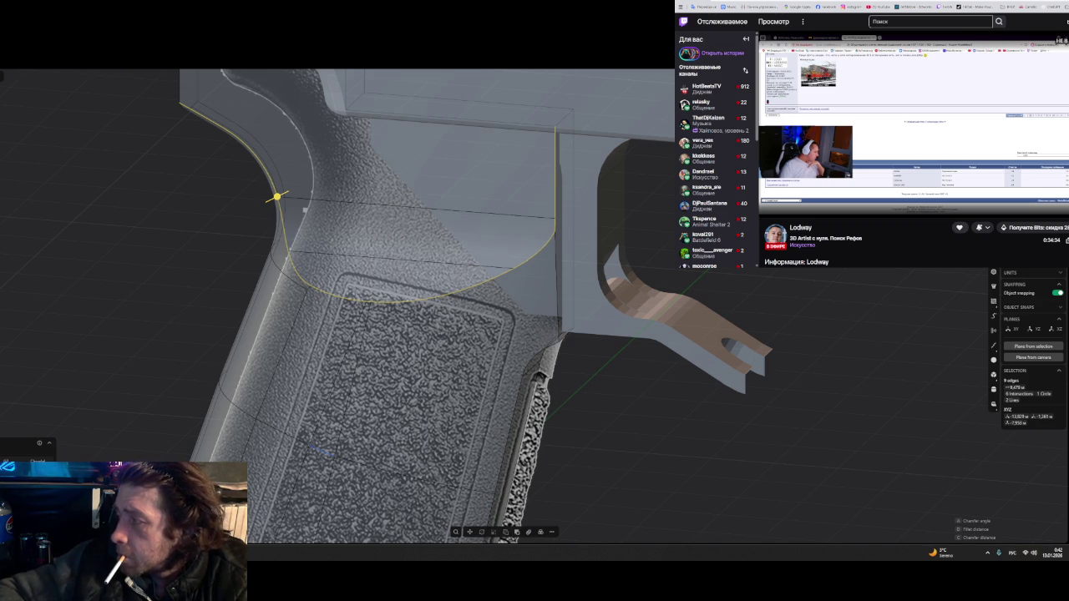
left_click(634, 308)
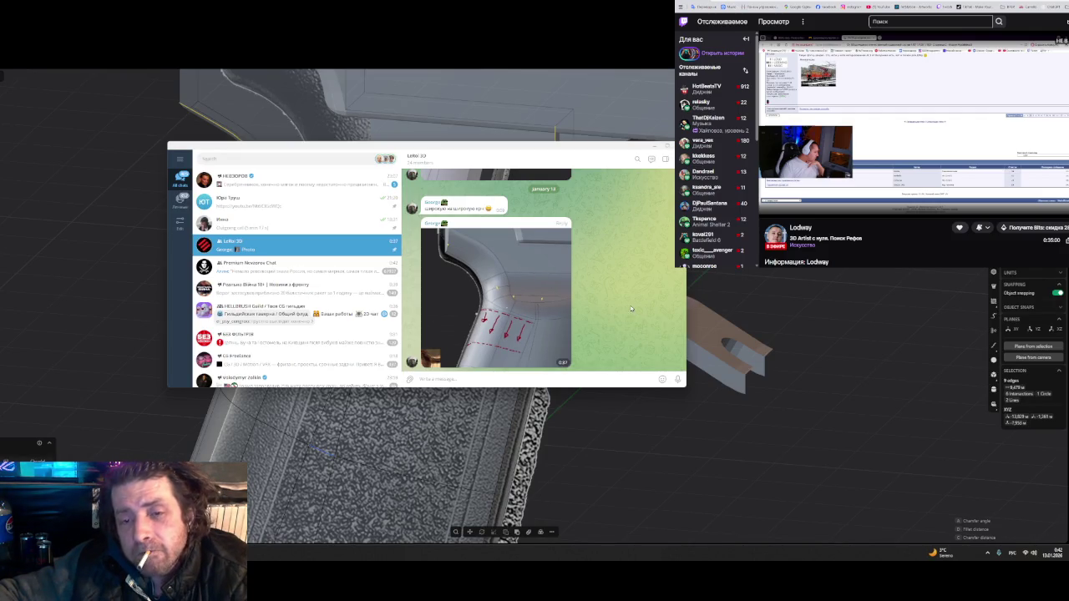
left_click(654, 148)
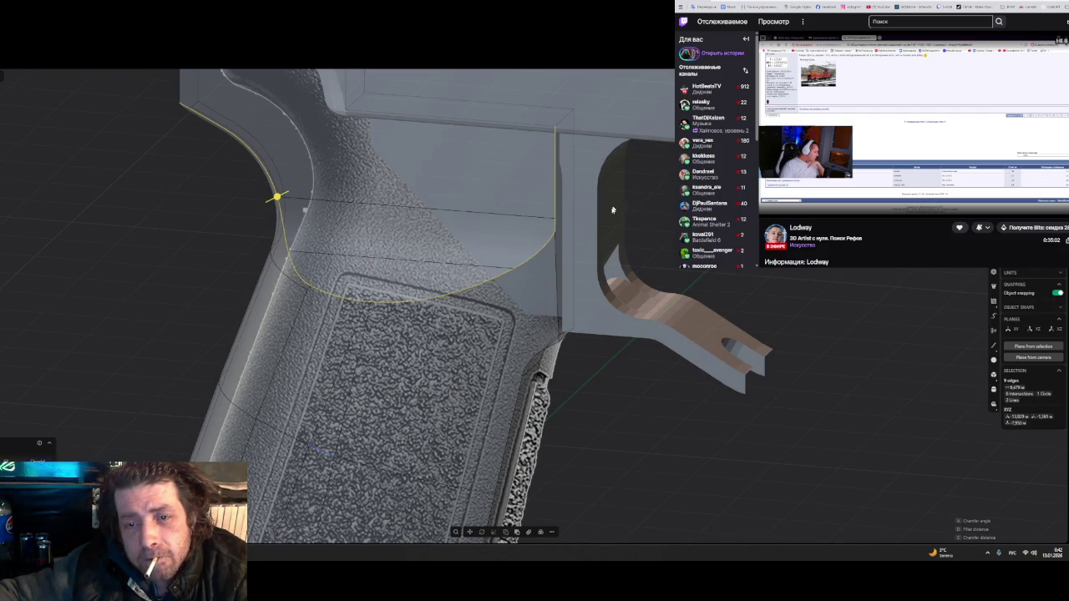
- Fillet the patch's upper arc edge with a fine-tuned distance and commit it
mouse_move(649, 346)
middle_mouse_down()
mouse_move(692, 334)
mouse_move(708, 300)
middle_mouse_up()
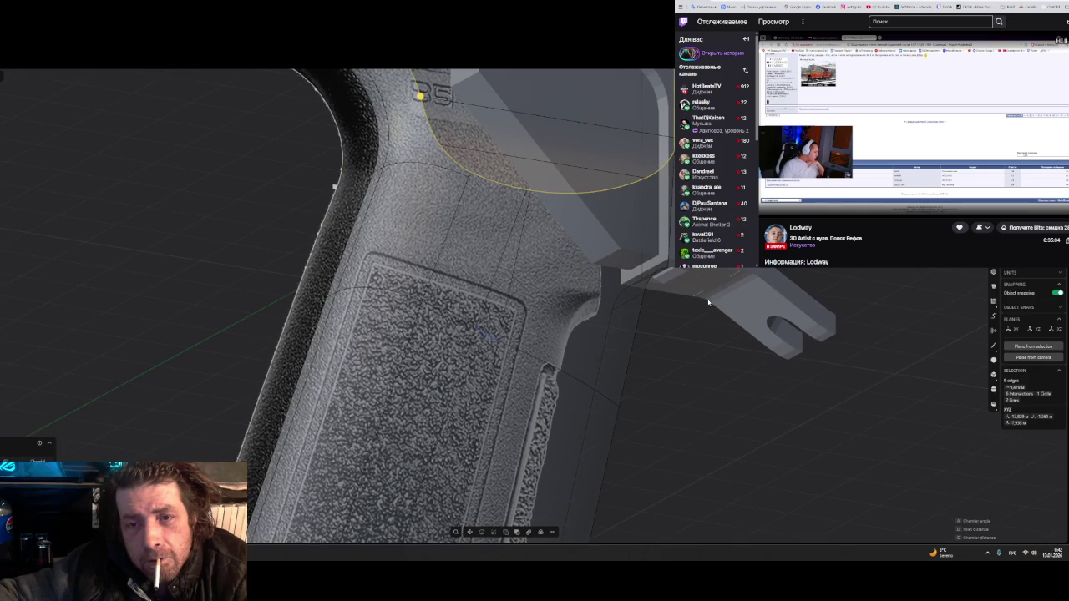
left_click(498, 184)
key("f")
mouse_move(510, 203)
left_mouse_down()
mouse_move(476, 211)
mouse_move(545, 165)
left_mouse_up()
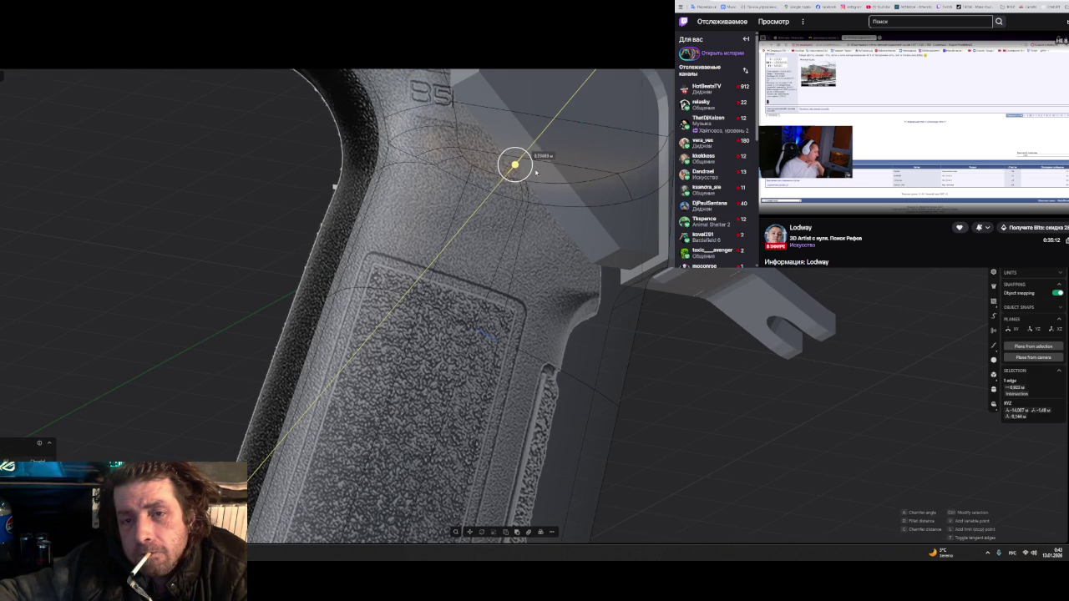
left_click_drag(521, 174, 530, 166)
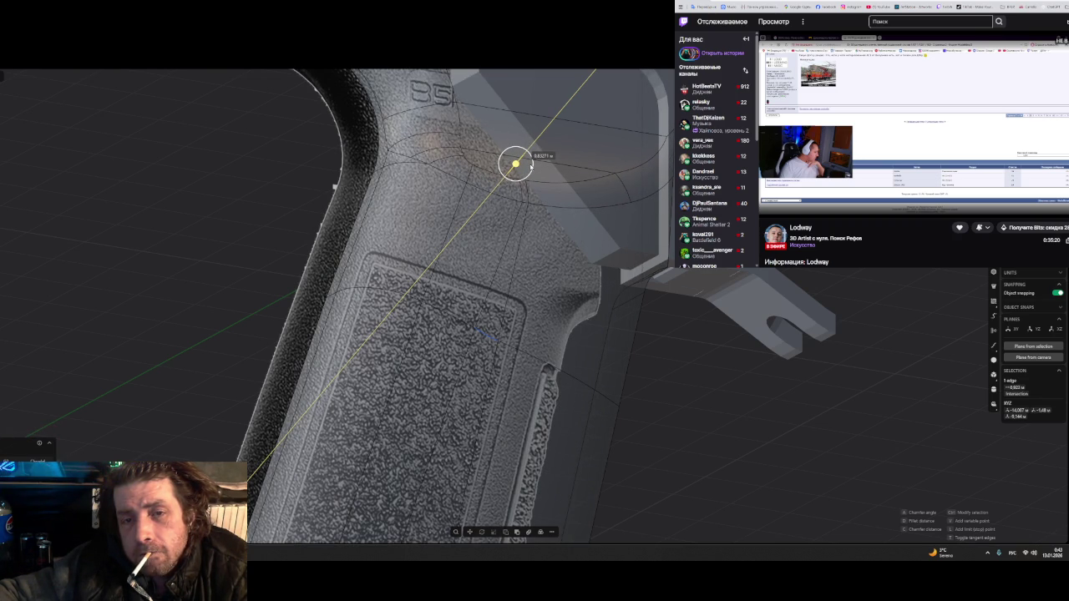
key("Return")
mouse_move(531, 166)
middle_mouse_down()
mouse_move(504, 212)
mouse_move(463, 178)
middle_mouse_up()
scroll(463, 178, "up", 2)
left_click(462, 179)
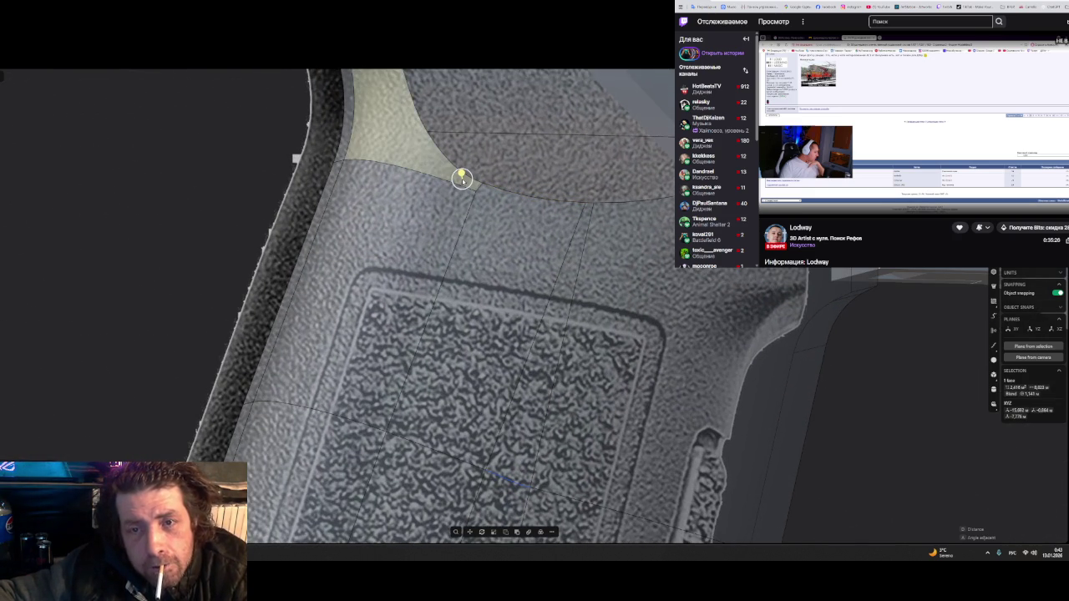
key("c")
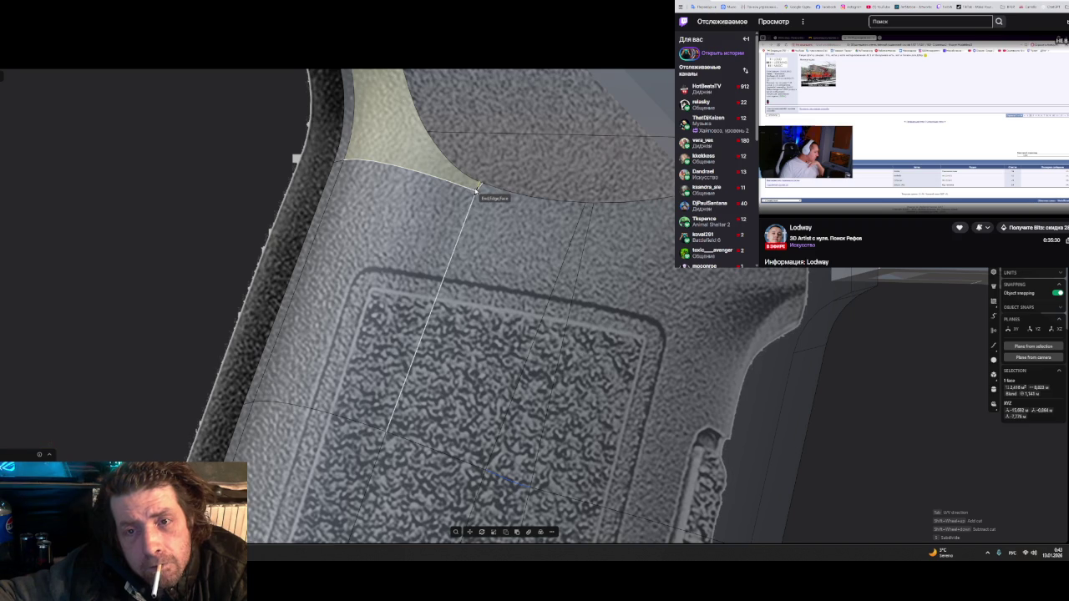
left_click(475, 191)
left_click(499, 210)
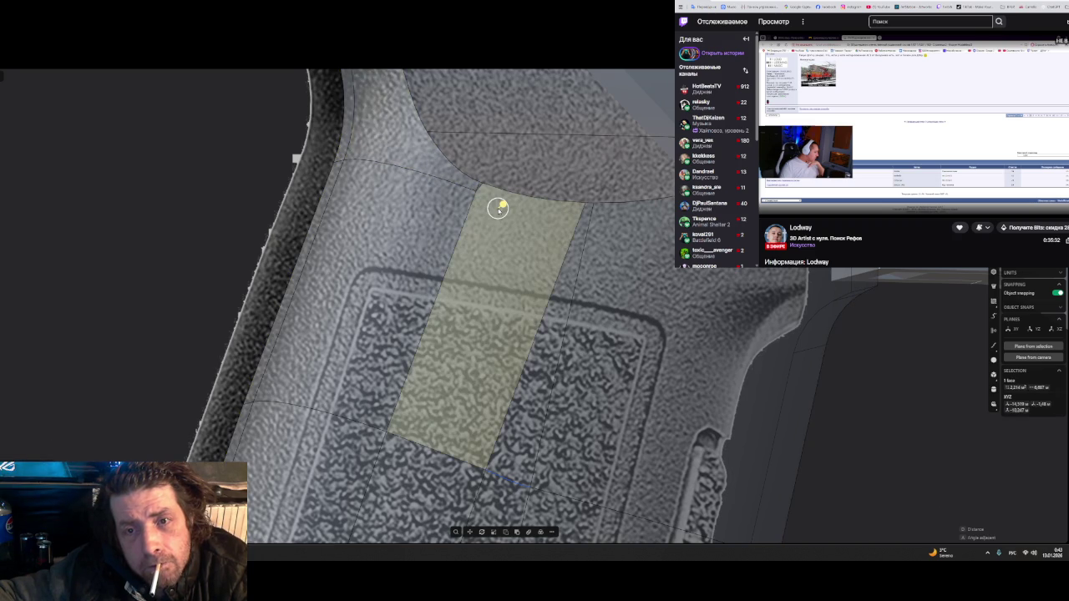
left_click(497, 226)
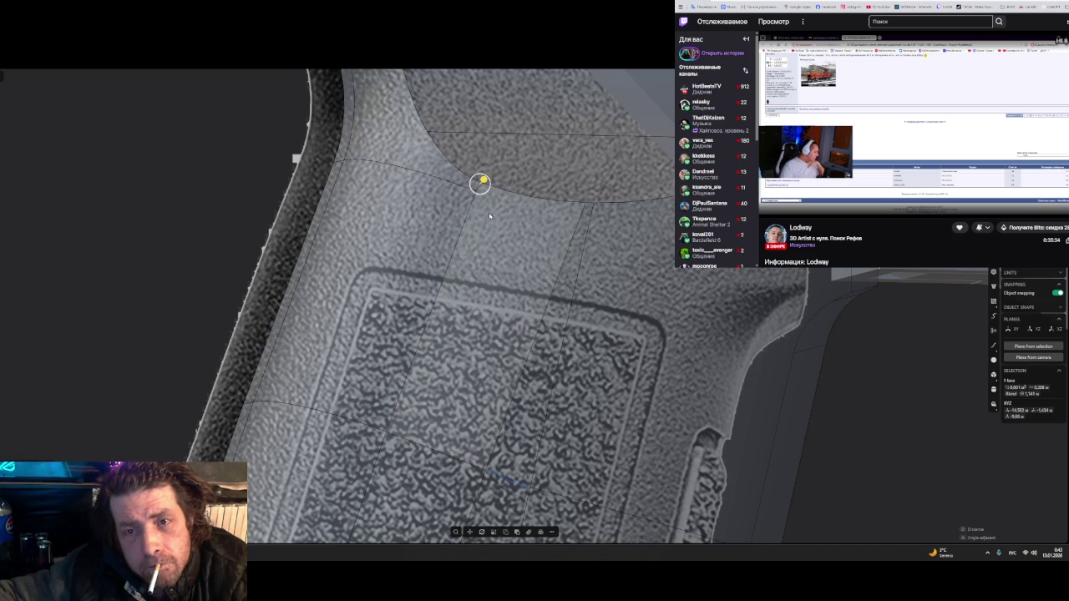
key("Escape")
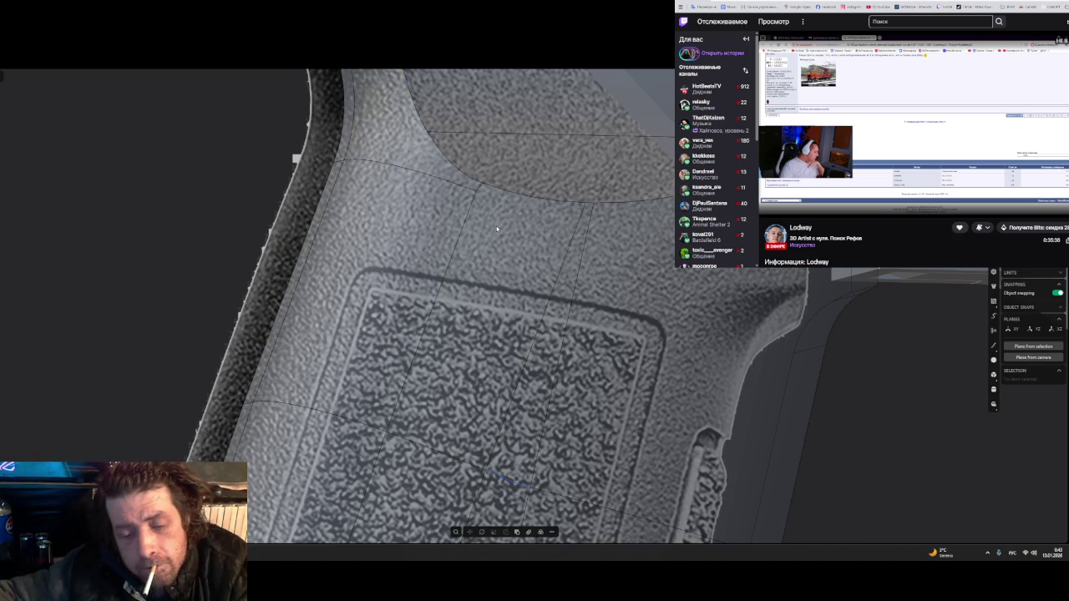
left_click(496, 223)
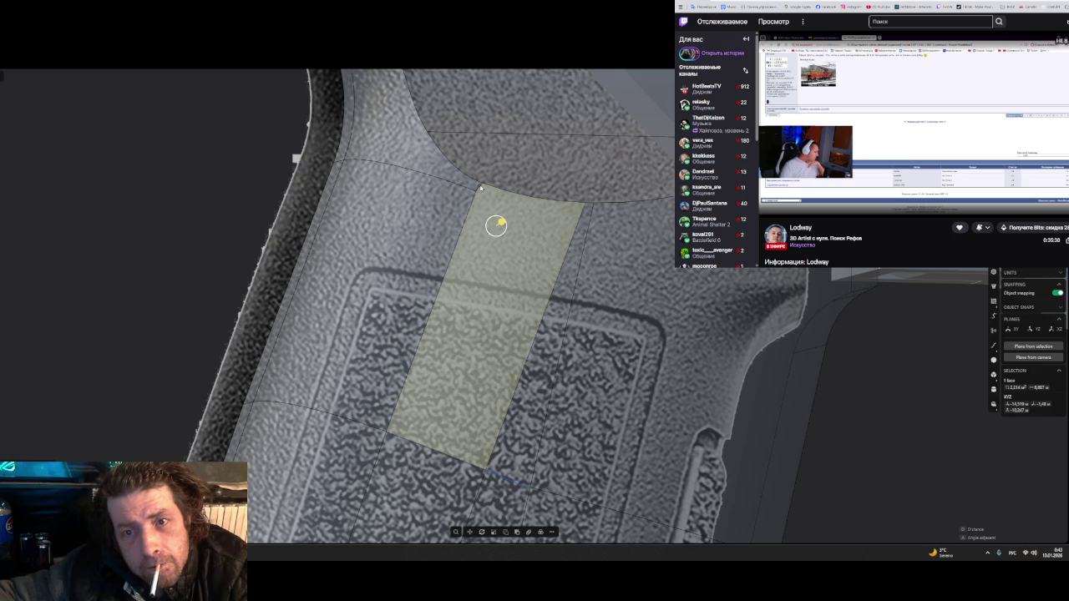
double_click(497, 227)
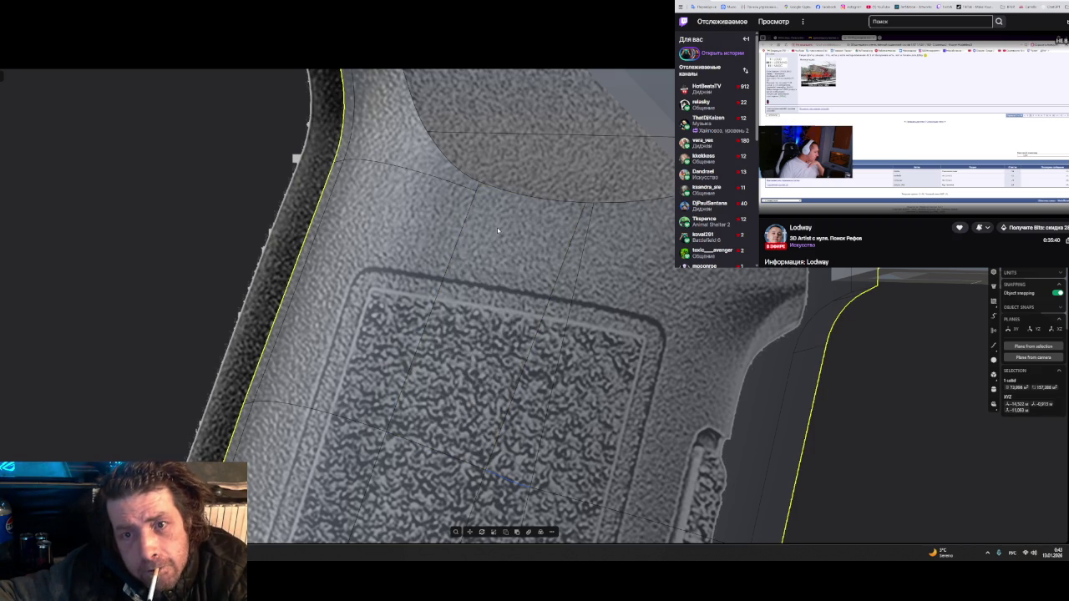
scroll(497, 227, "down", 1)
left_click(471, 218)
left_click(434, 173)
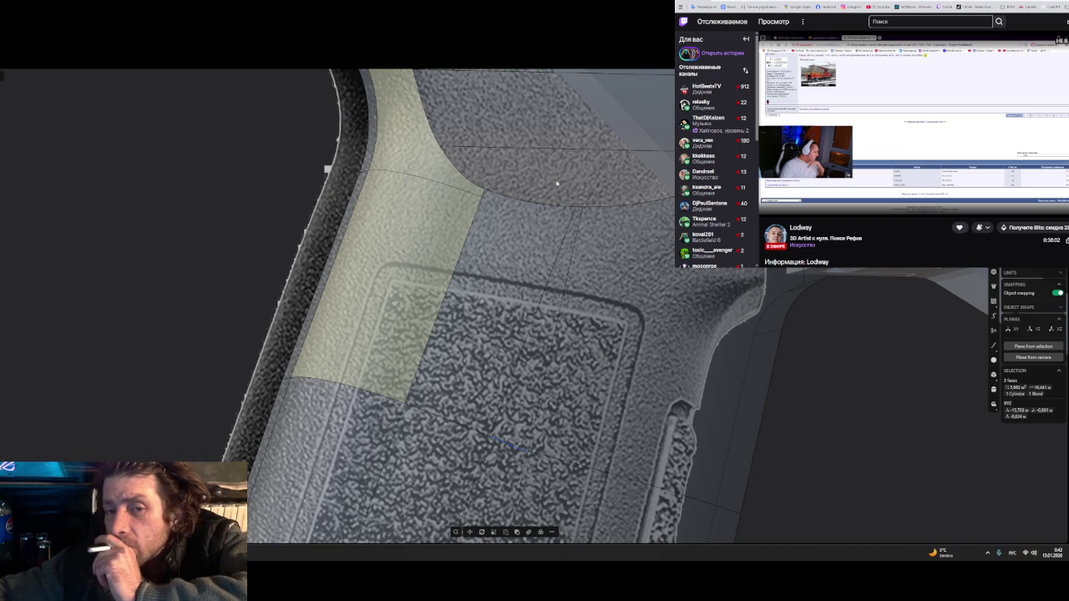
left_click(409, 209)
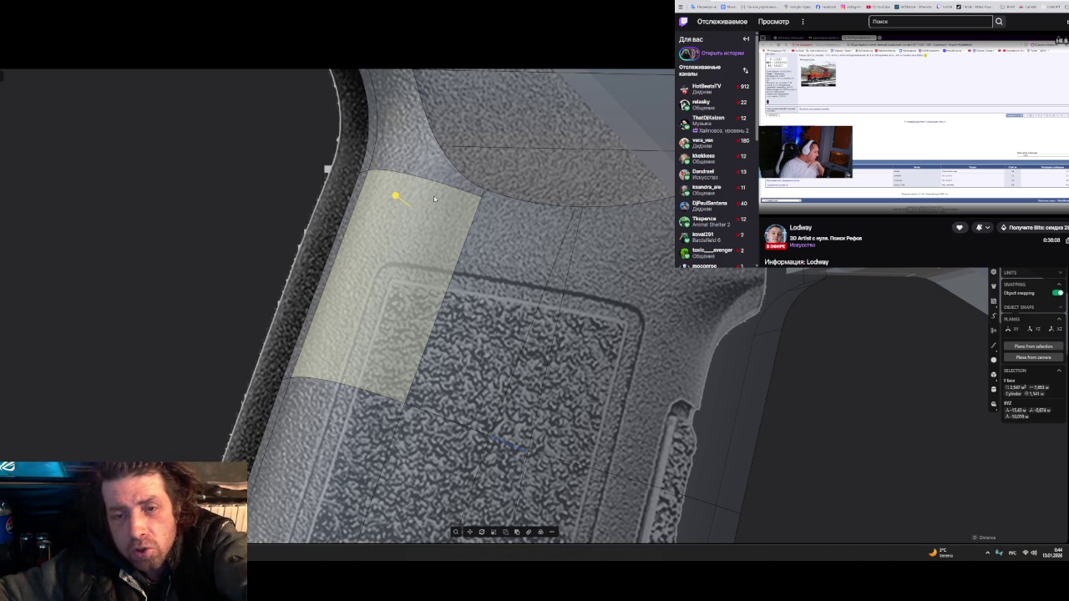
mouse_move(425, 221)
middle_mouse_down()
mouse_move(433, 236)
mouse_move(418, 241)
mouse_move(495, 260)
mouse_move(460, 239)
middle_mouse_up()
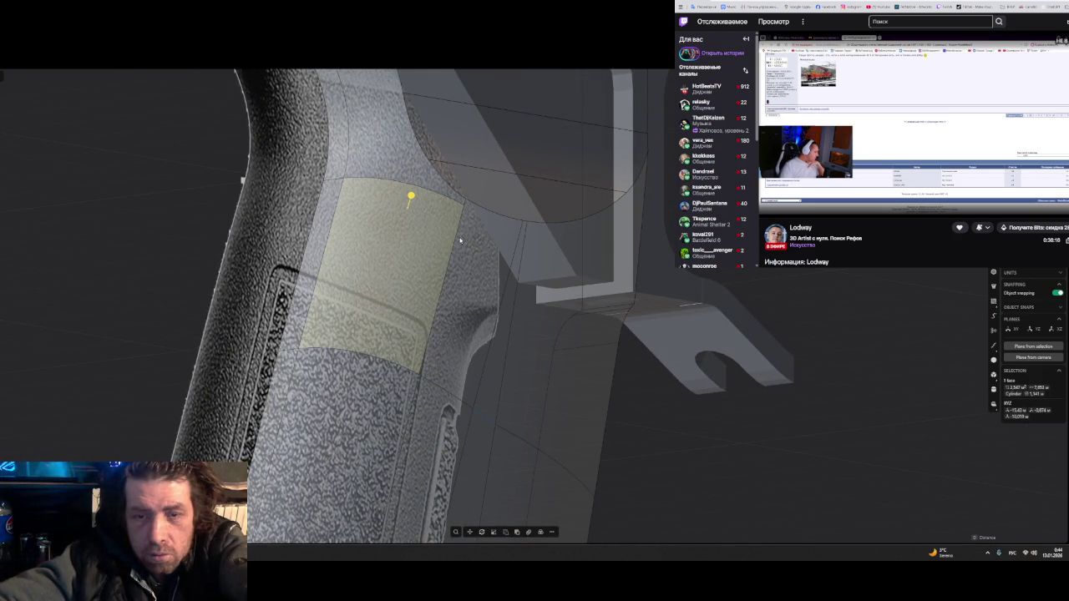
mouse_move(459, 241)
middle_mouse_down()
mouse_move(436, 291)
mouse_move(329, 317)
middle_mouse_up()
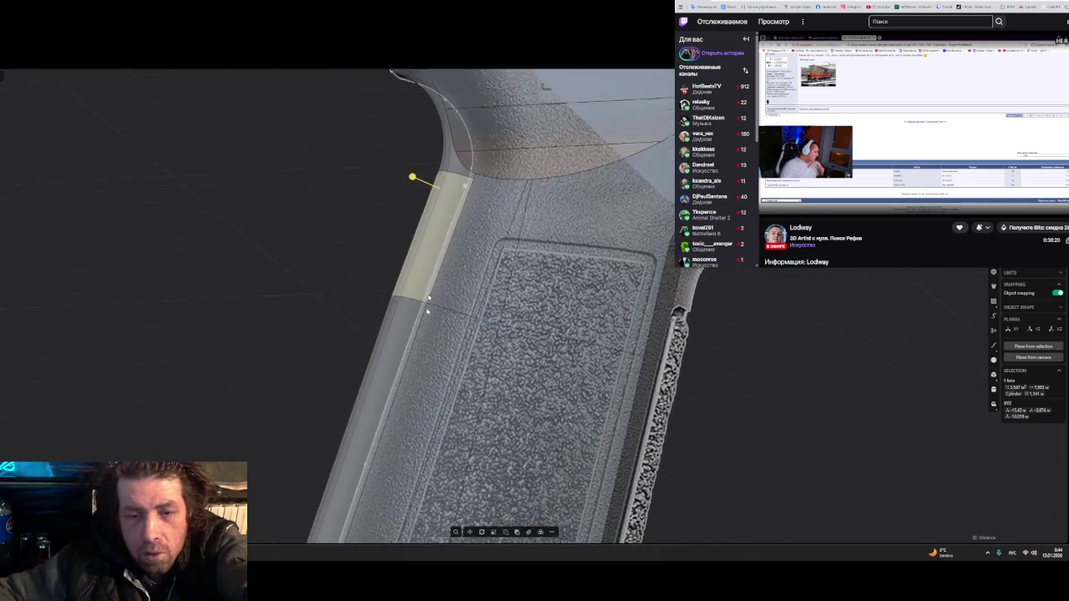
scroll(465, 243, "up", 5)
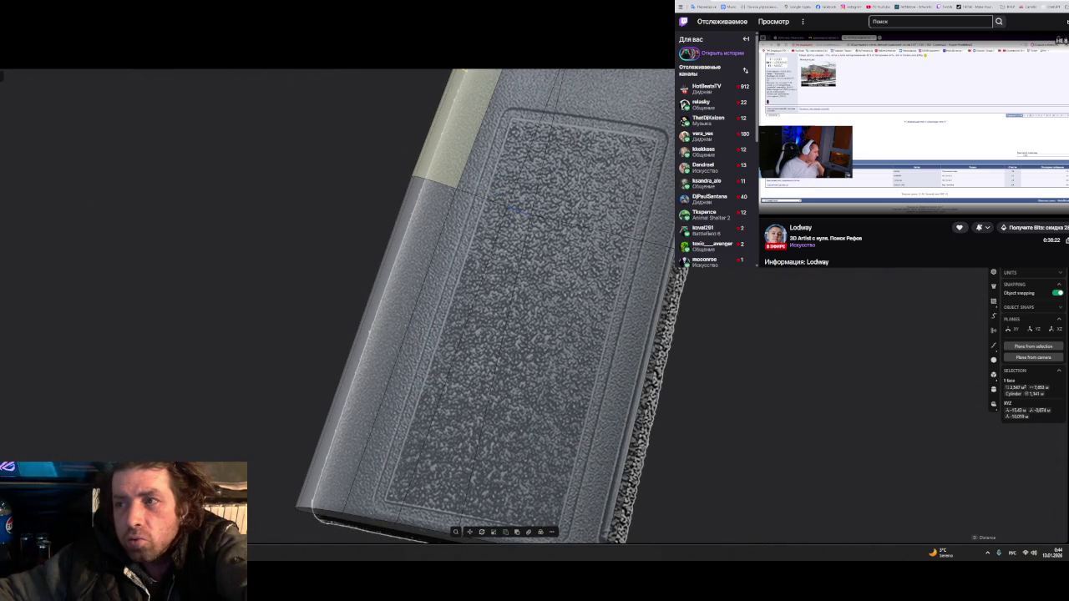
key("slash")
scroll(443, 264, "up", 2)
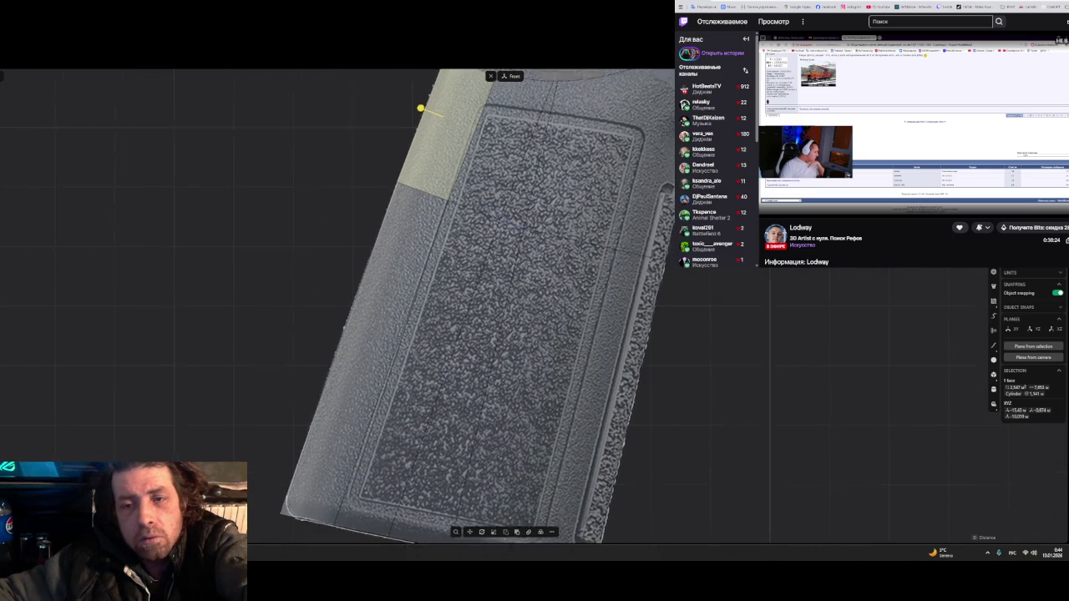
scroll(443, 264, "up", 3)
middle_click_drag(379, 243, 436, 258)
key("Escape")
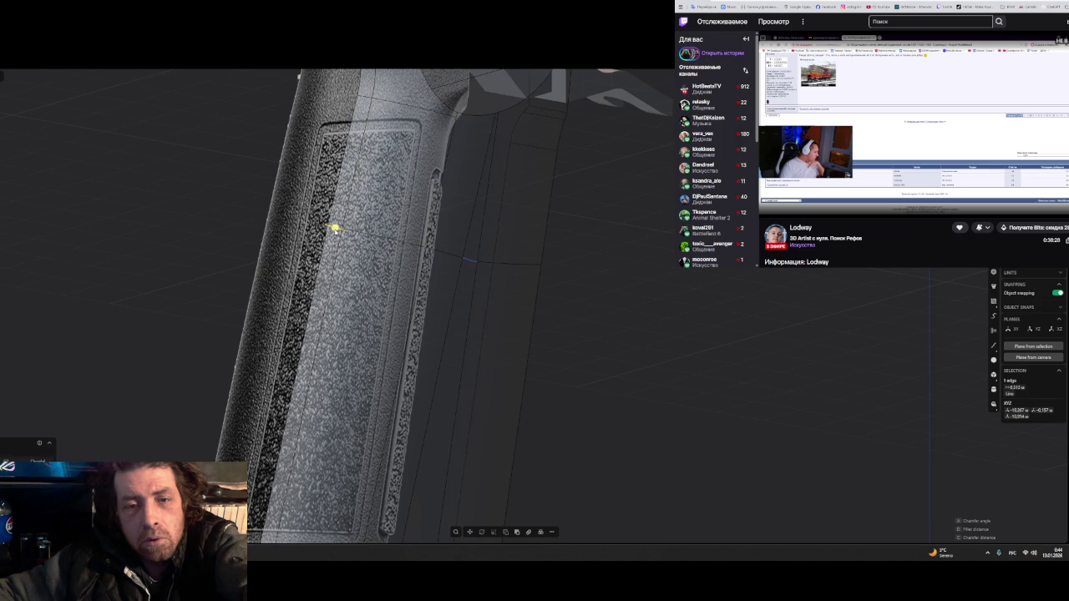
left_click(336, 229)
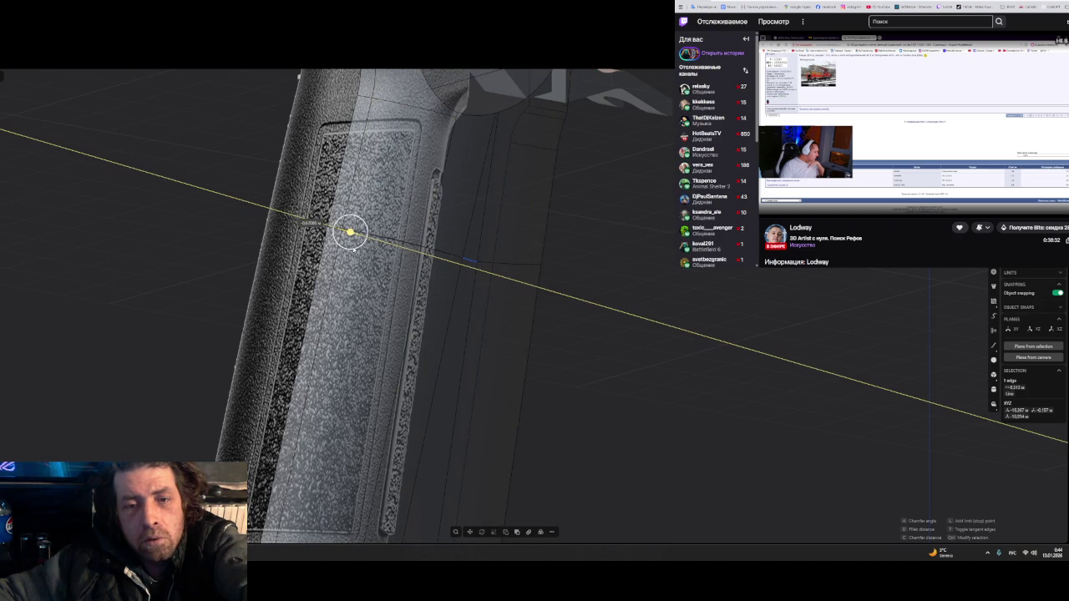
scroll(355, 249, "up", 2)
scroll(367, 242, "up", 2)
scroll(378, 236, "up", 3)
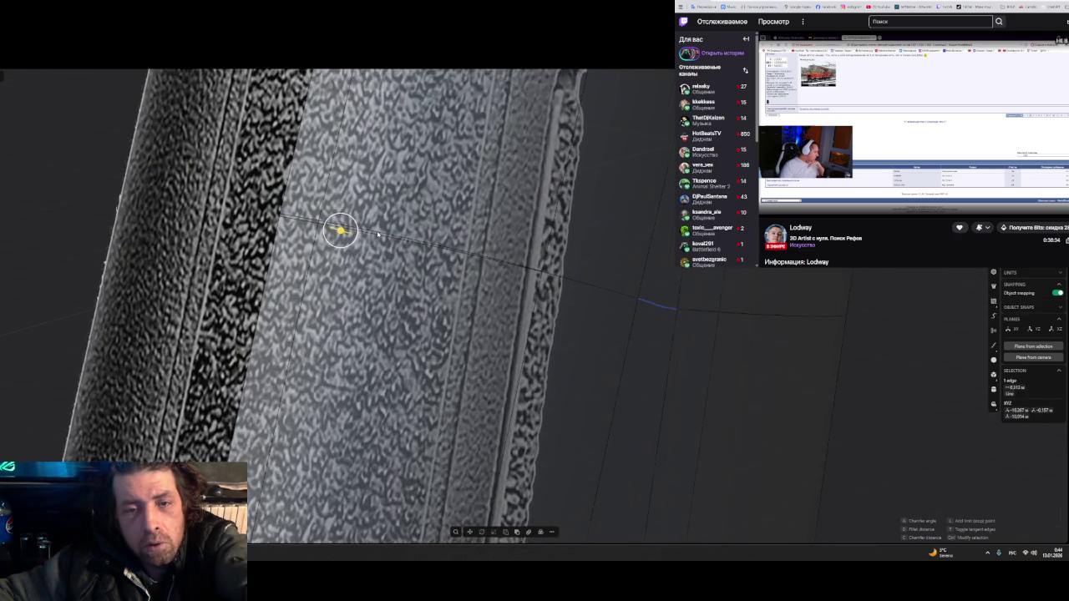
scroll(378, 235, "up", 2)
scroll(367, 229, "up", 1)
scroll(350, 218, "up", 2)
scroll(335, 208, "up", 2)
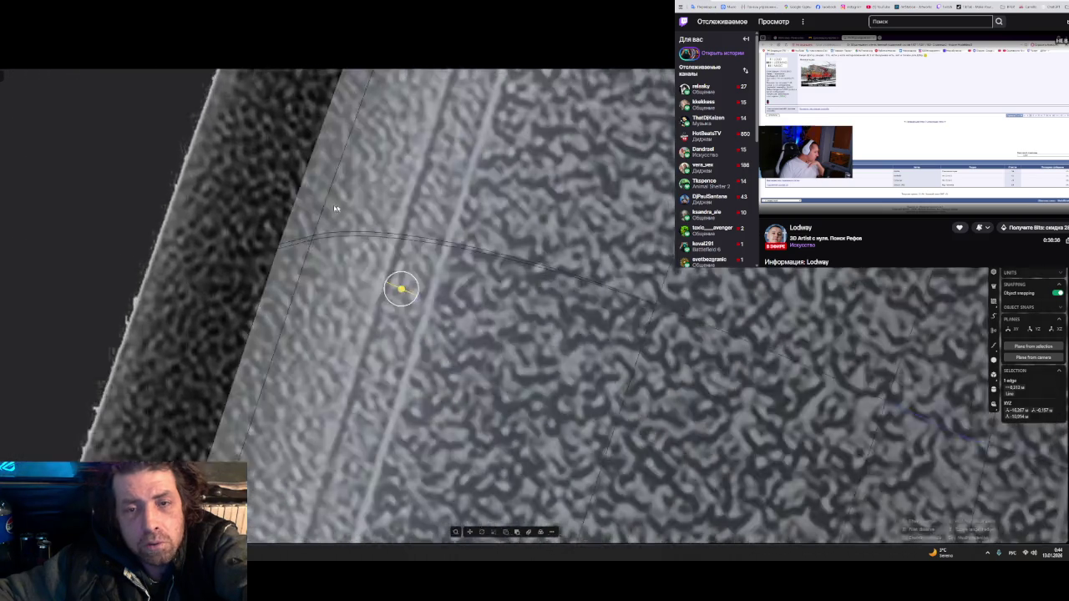
scroll(335, 208, "down", 3)
scroll(284, 205, "down", 2)
scroll(272, 200, "up", 2)
scroll(289, 205, "up", 3)
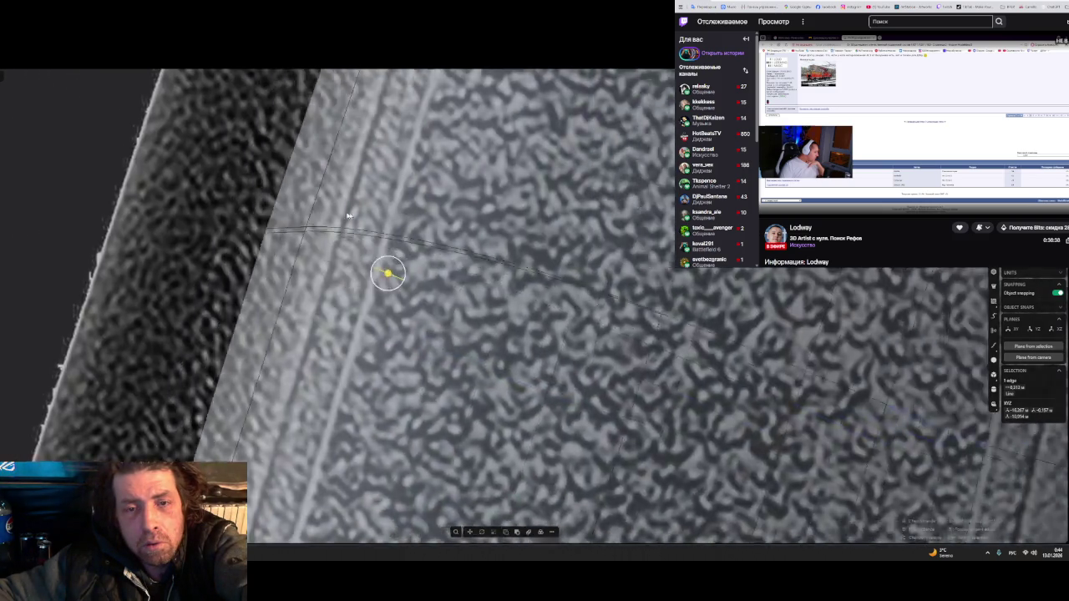
scroll(317, 238, "down", 3)
scroll(303, 250, "up", 1)
scroll(325, 234, "up", 1)
scroll(347, 276, "up", 2)
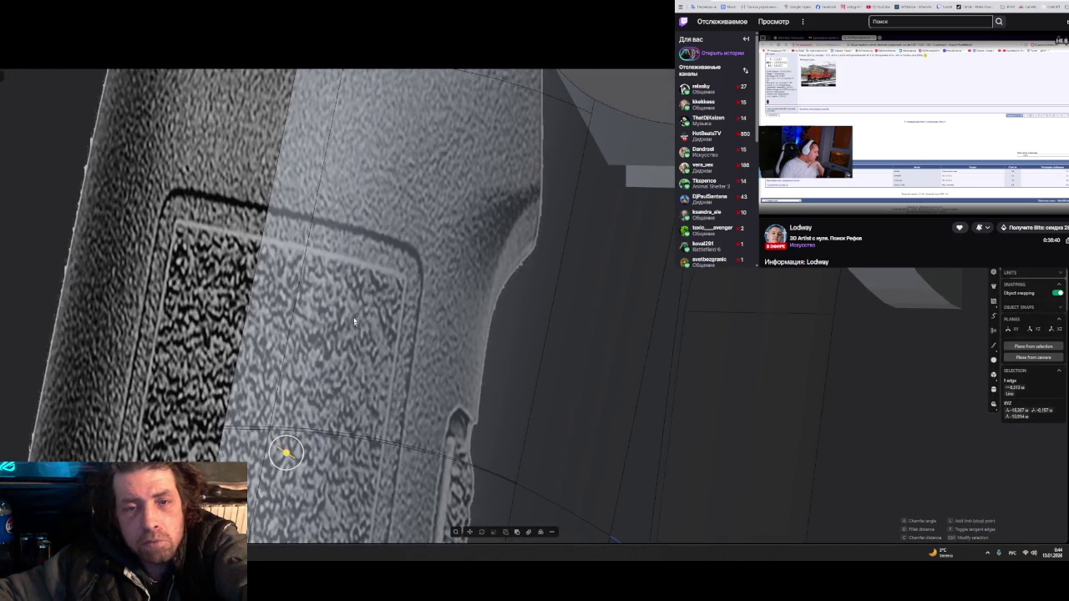
scroll(354, 321, "down", 2)
scroll(363, 305, "down", 2)
scroll(375, 276, "down", 2)
scroll(390, 257, "down", 1)
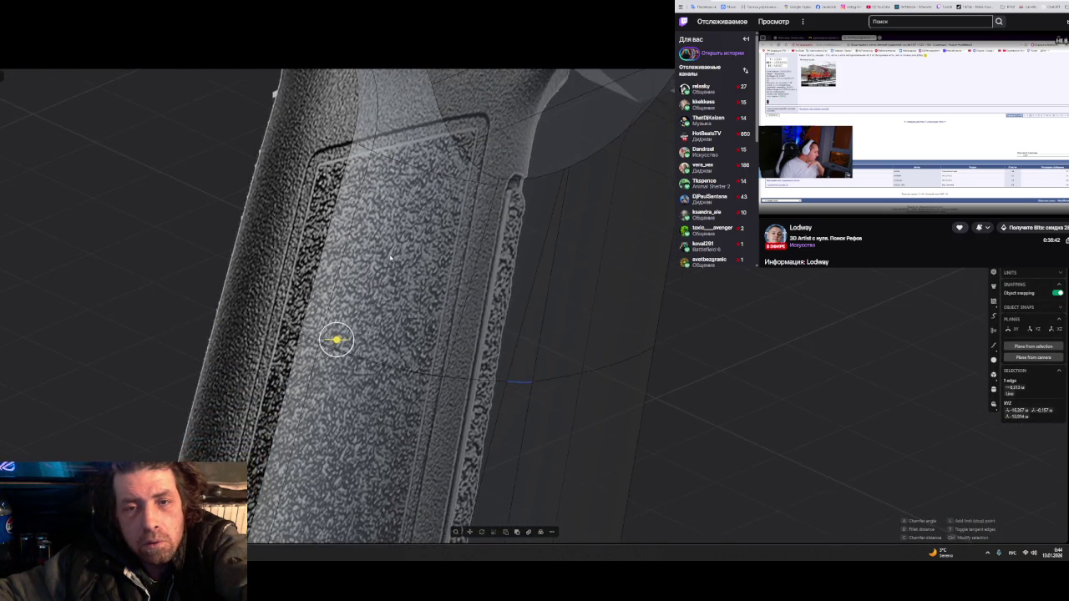
scroll(390, 257, "up", 1)
scroll(337, 229, "up", 2)
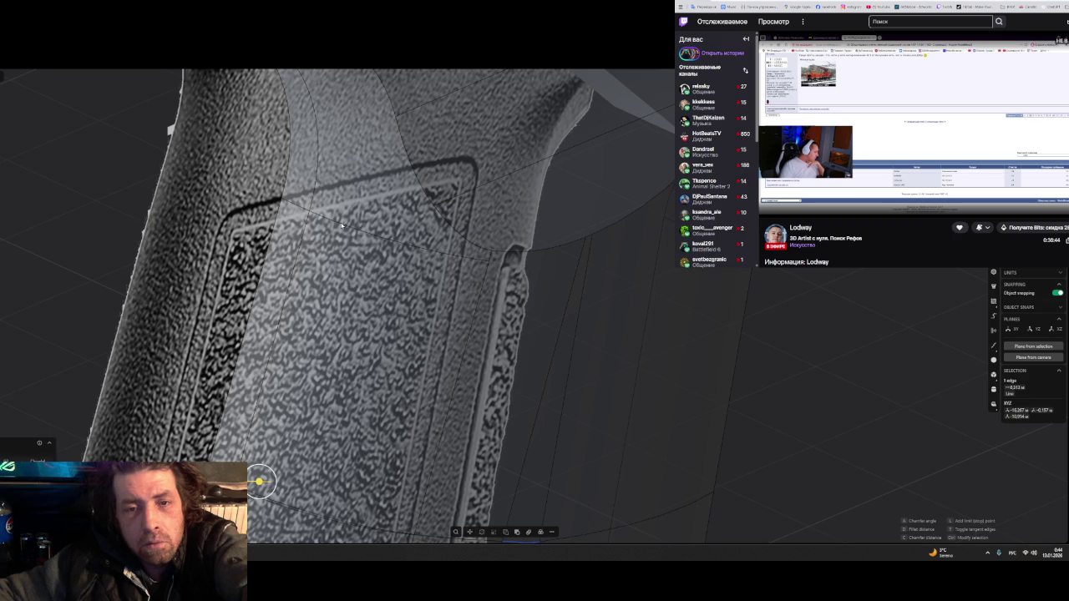
left_click(339, 223)
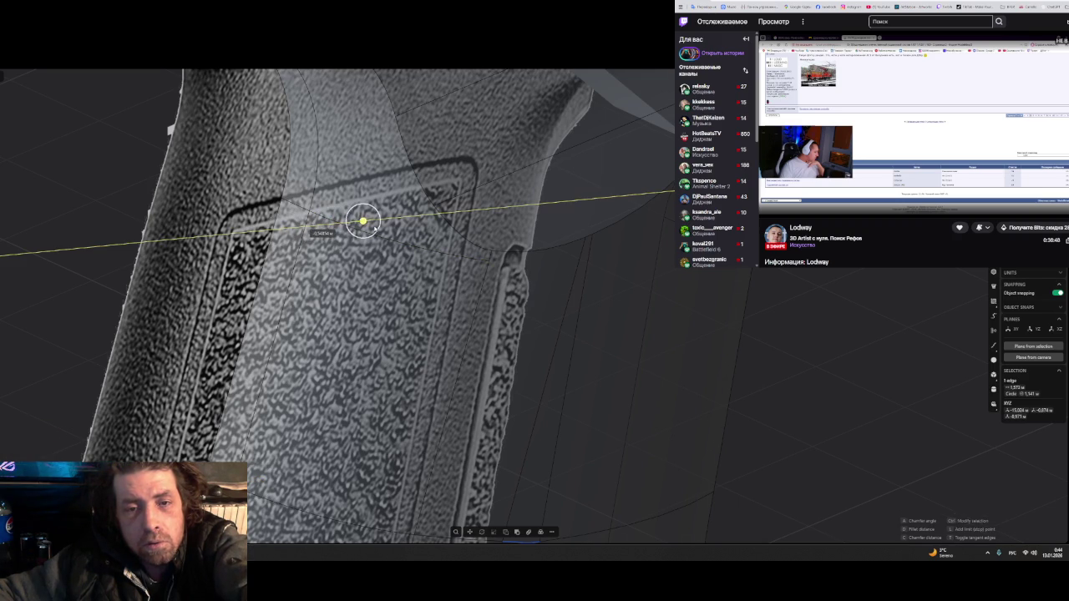
scroll(300, 204, "up", 2)
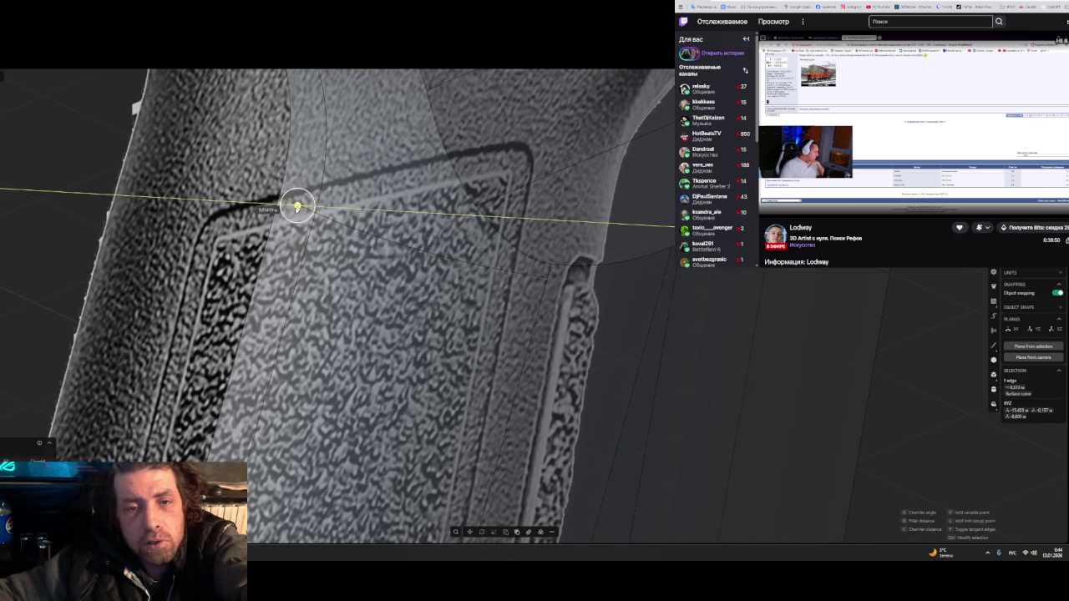
left_click(316, 208)
scroll(351, 282, "down", 3)
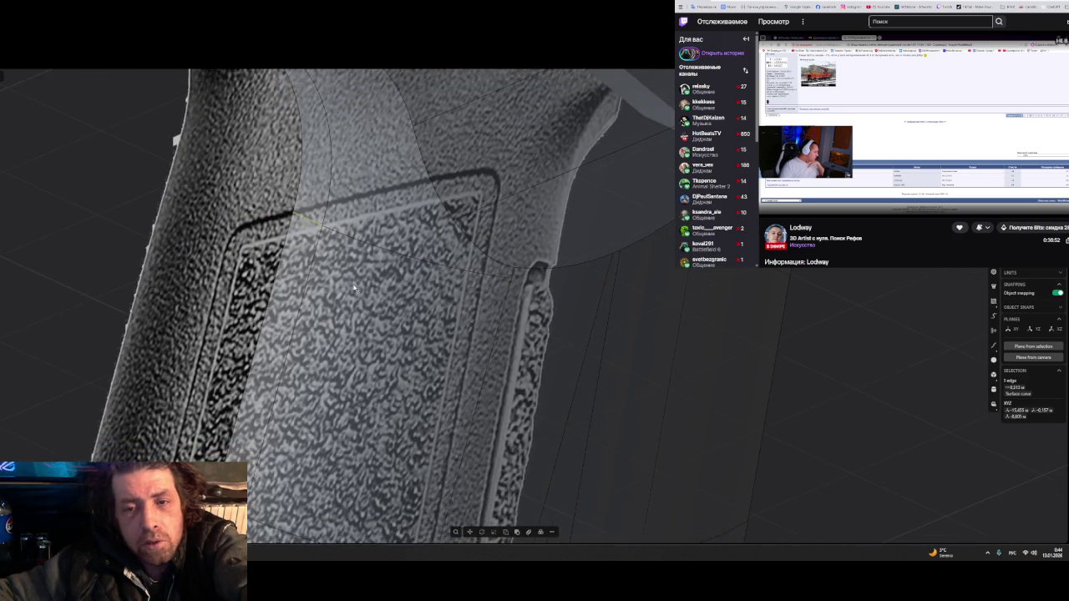
middle_click_drag(351, 282, 351, 309)
scroll(400, 137, "up", 3)
scroll(400, 138, "down", 2)
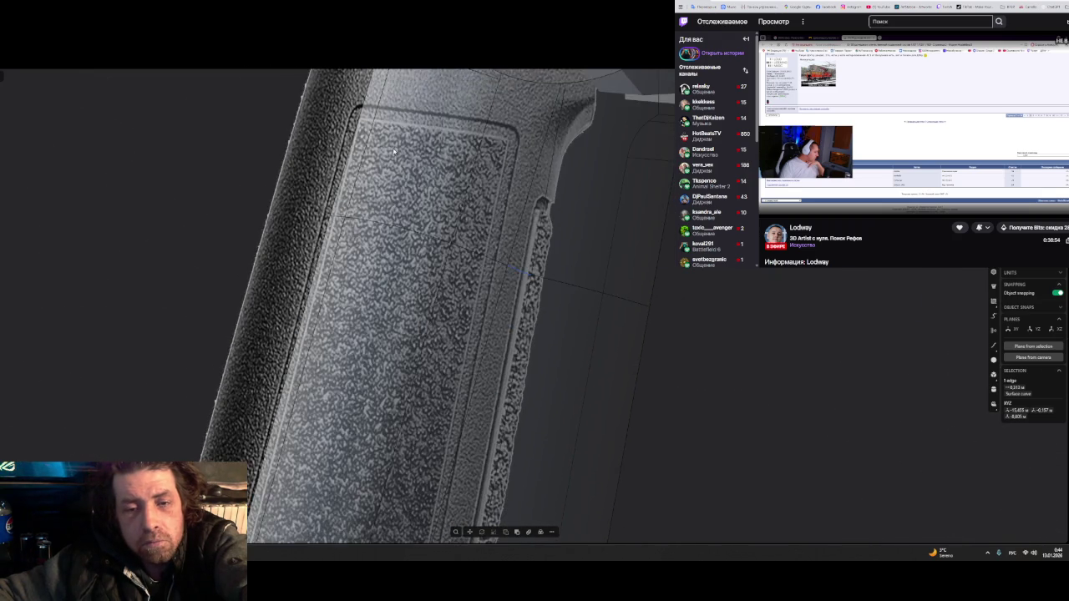
scroll(394, 155, "down", 2)
scroll(386, 179, "down", 2)
scroll(375, 206, "down", 2)
mouse_move(375, 206)
middle_mouse_down()
mouse_move(351, 176)
mouse_move(410, 158)
mouse_move(422, 172)
mouse_move(453, 131)
mouse_move(381, 179)
mouse_move(400, 170)
middle_mouse_up()
key("Escape")
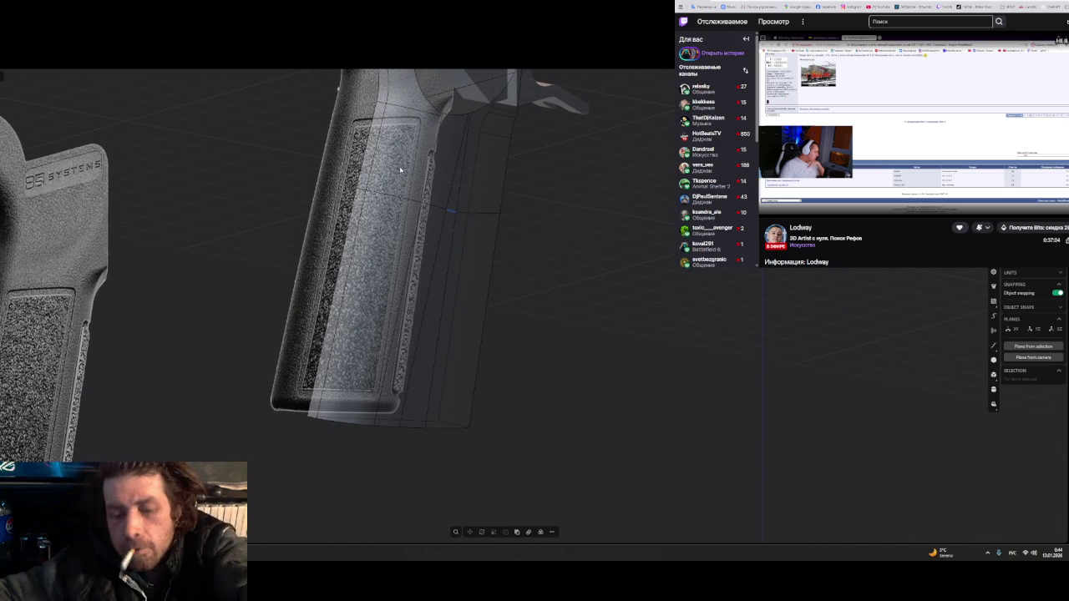
- Check how the grip is split by clicking its upper, strip and lower faces and the whole solid
left_click(389, 172)
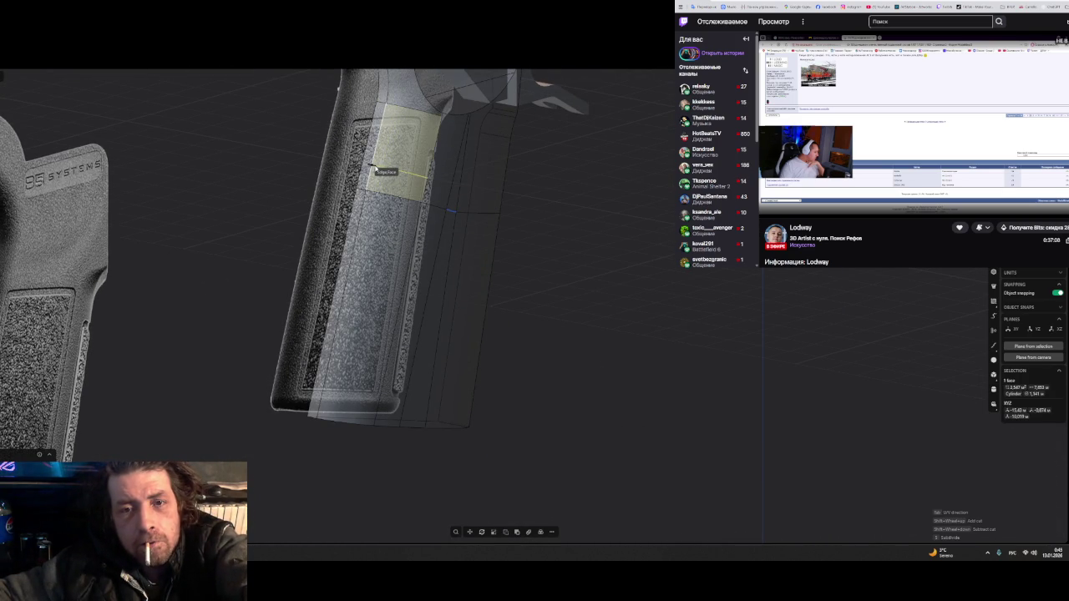
double_click(372, 167)
left_click(368, 167)
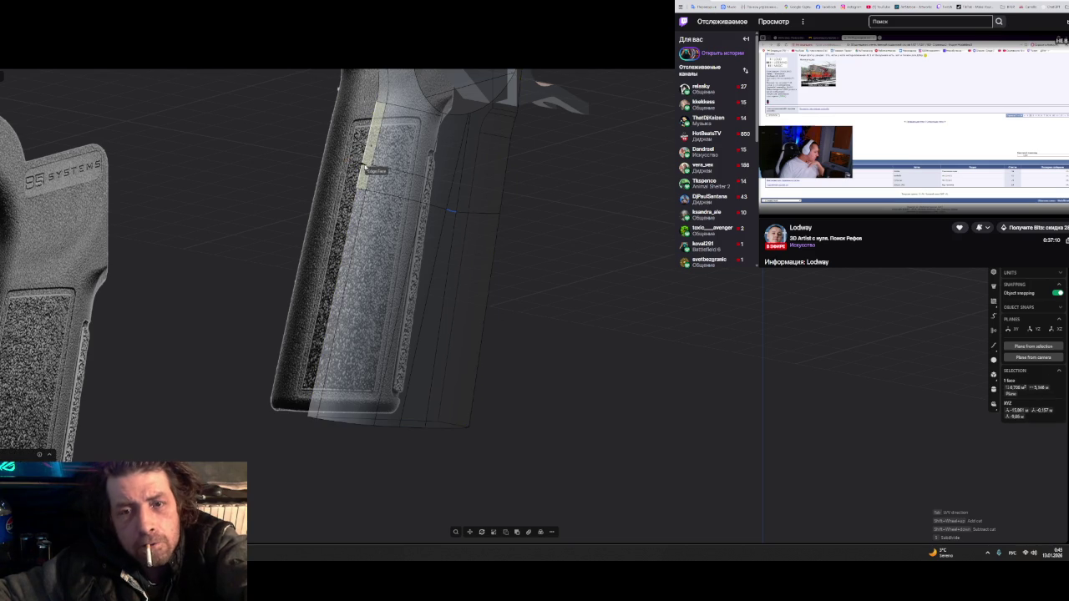
double_click(371, 164)
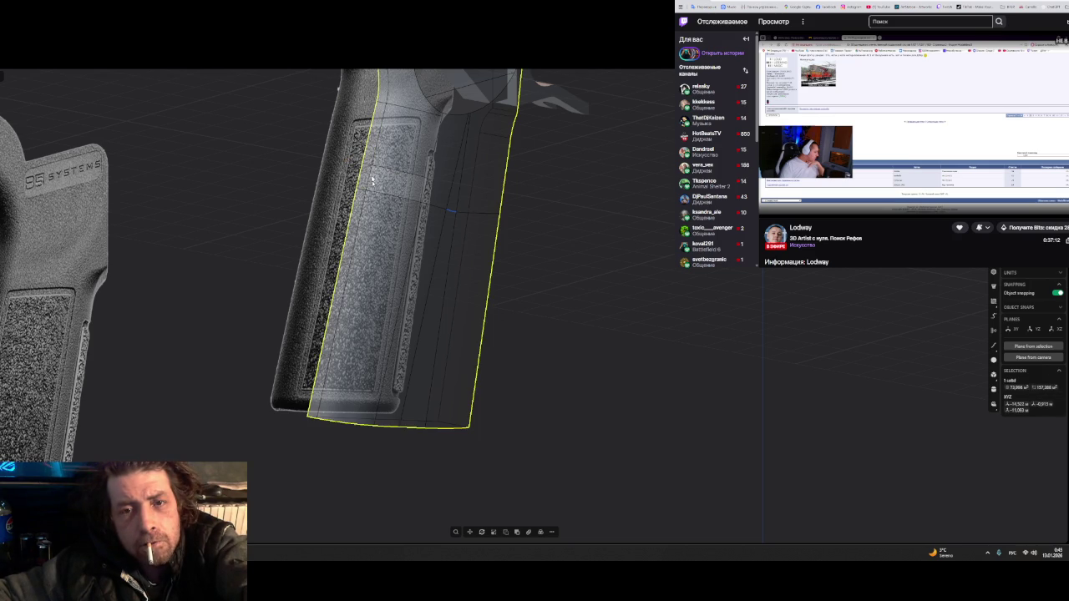
left_click(372, 250)
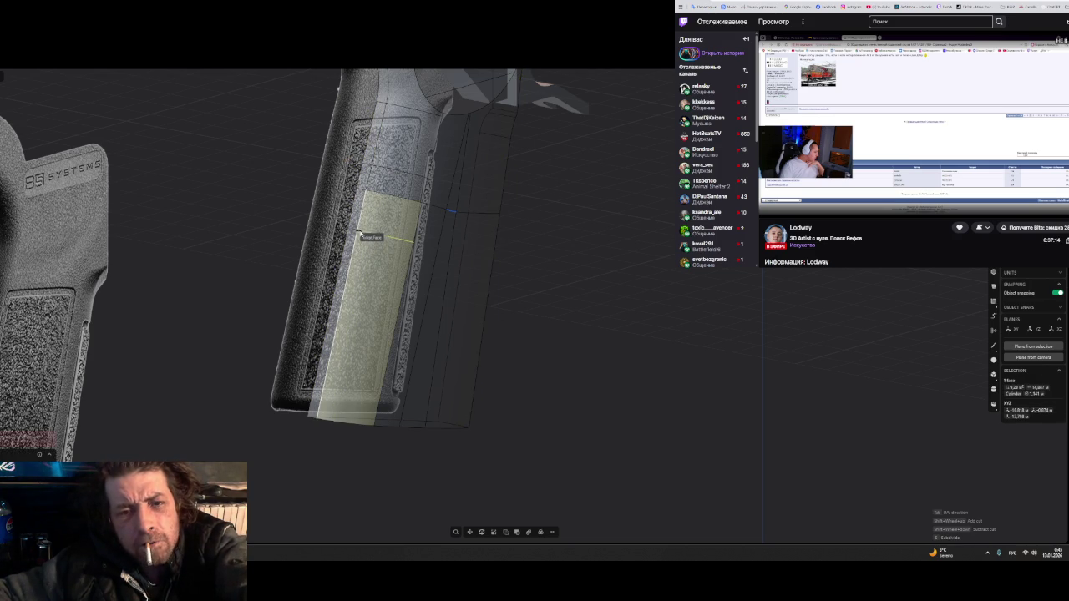
double_click(358, 233)
left_click(350, 236)
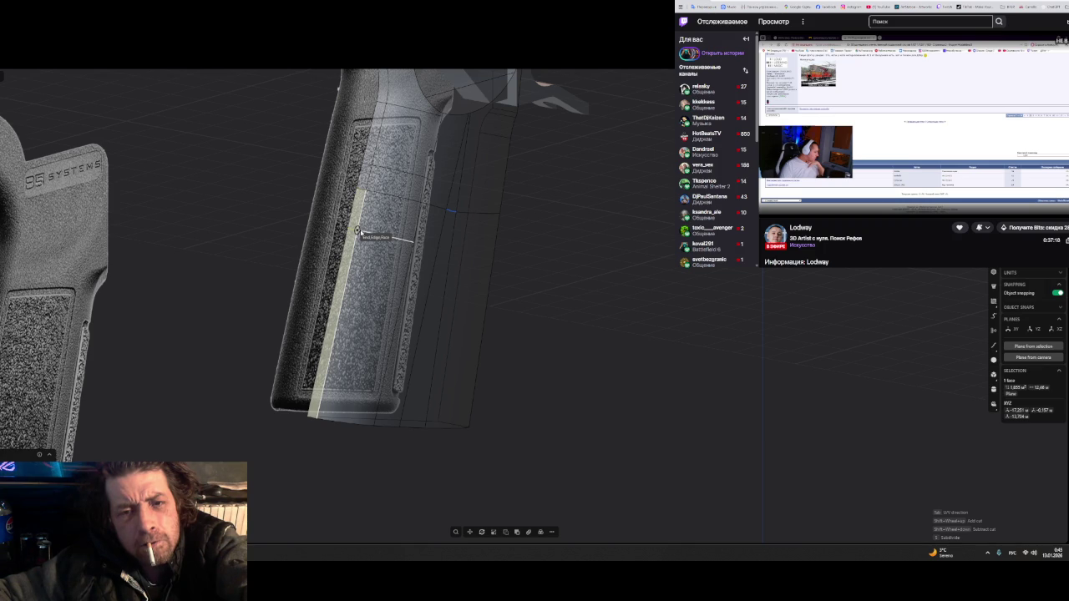
double_click(359, 232)
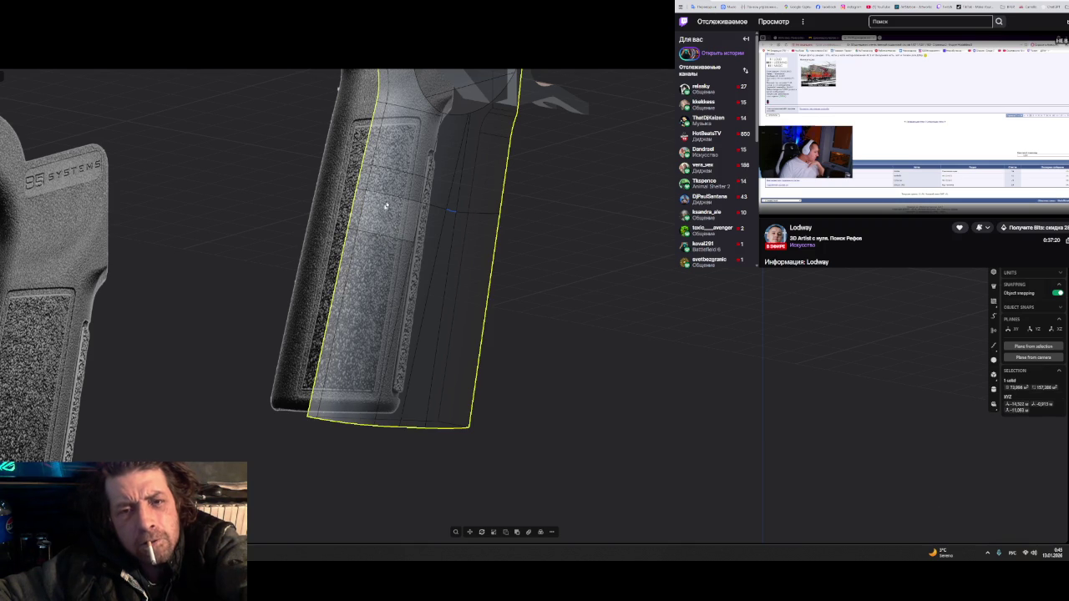
- Select the two upper grip faces over the textured panel and delete them
left_click(388, 185)
left_click(382, 209)
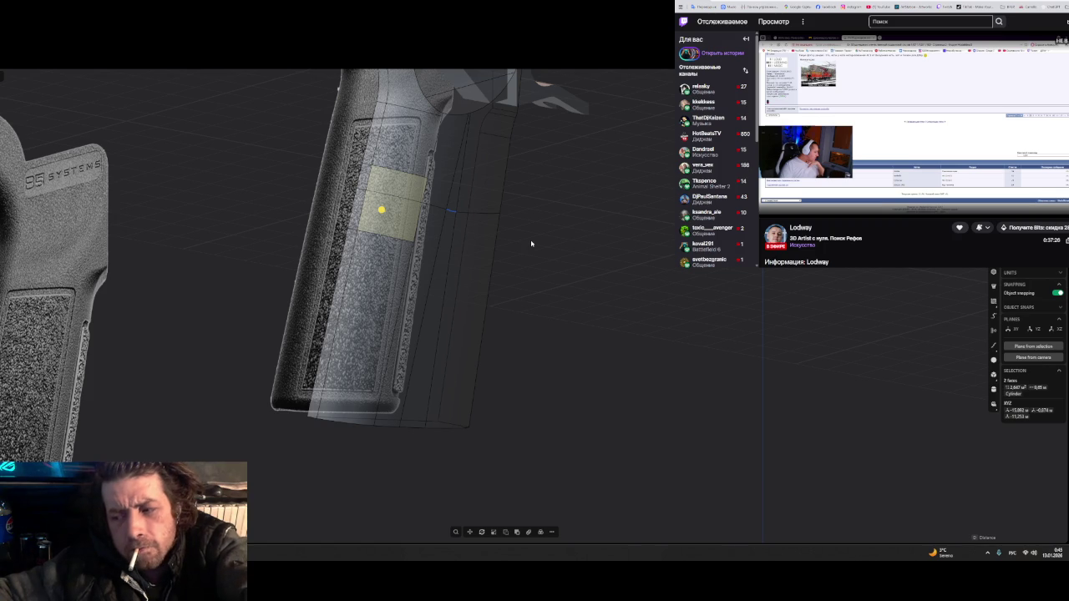
key("Delete")
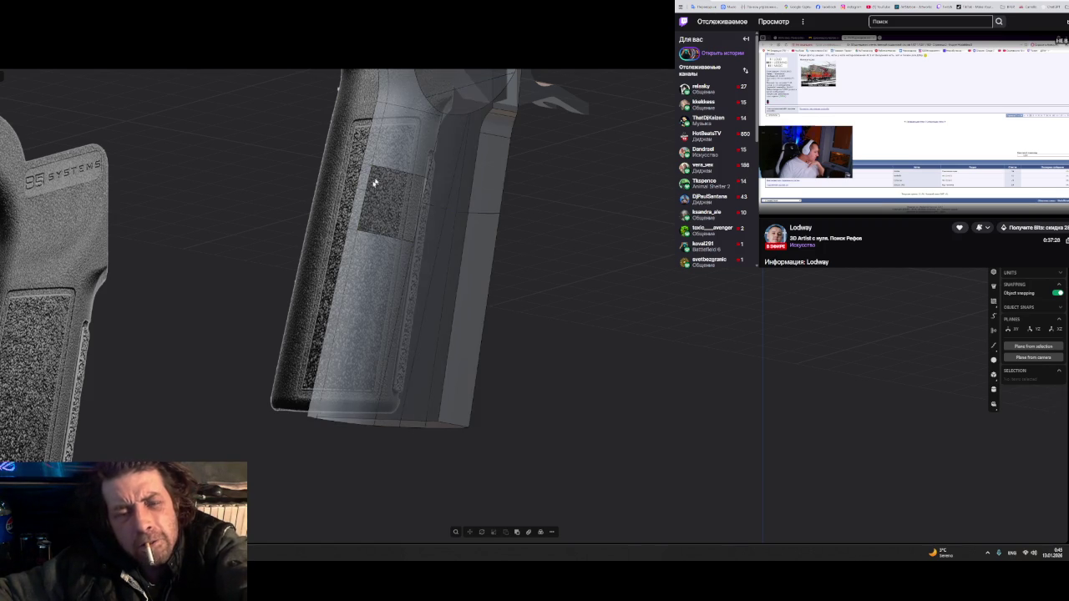
scroll(380, 177, "up", 2)
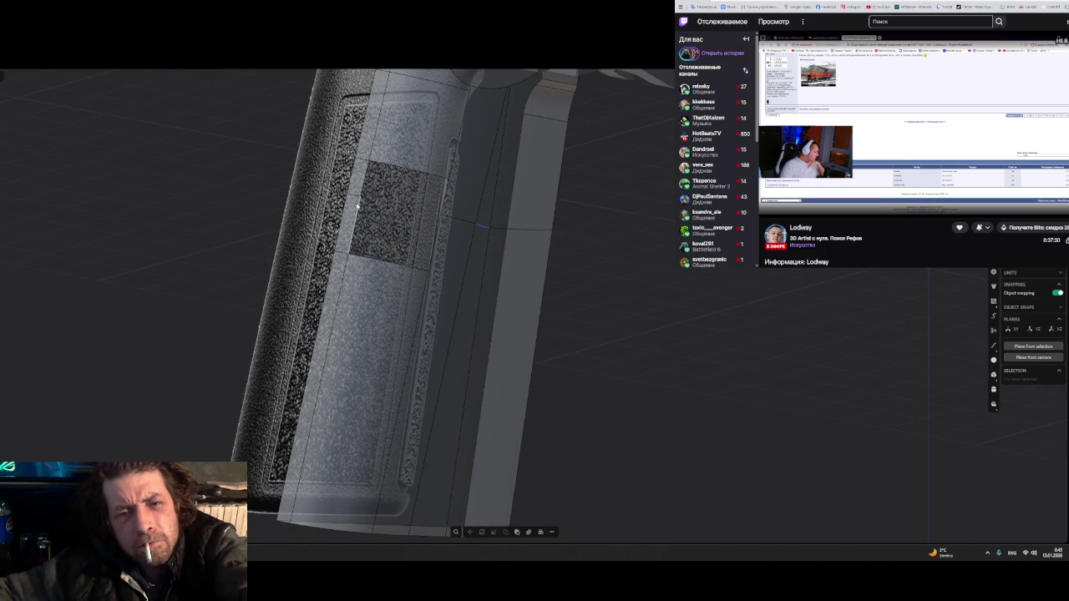
left_click(356, 186)
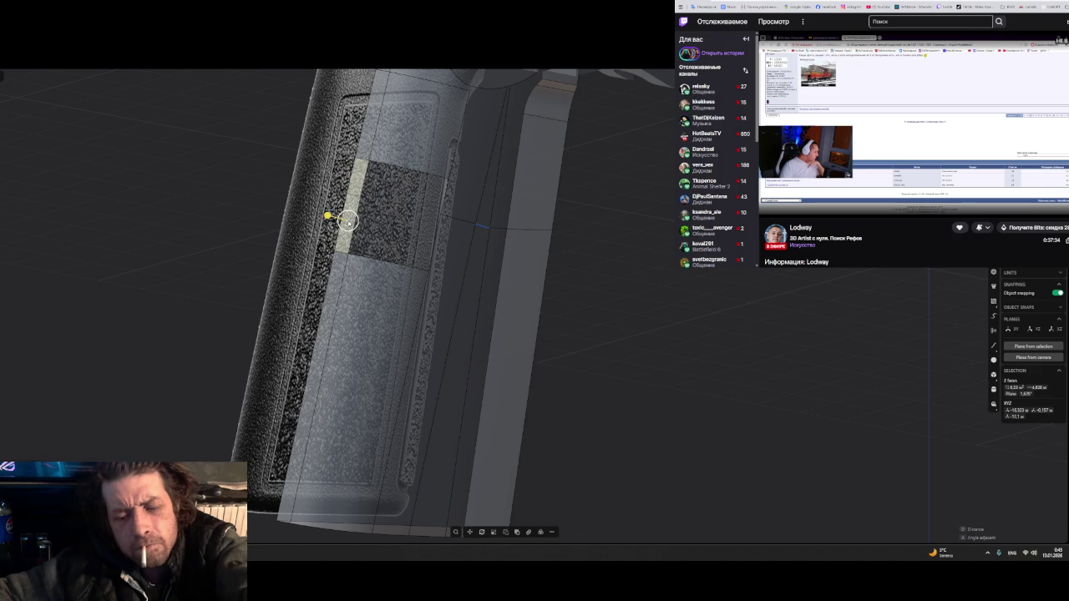
double_click(348, 224)
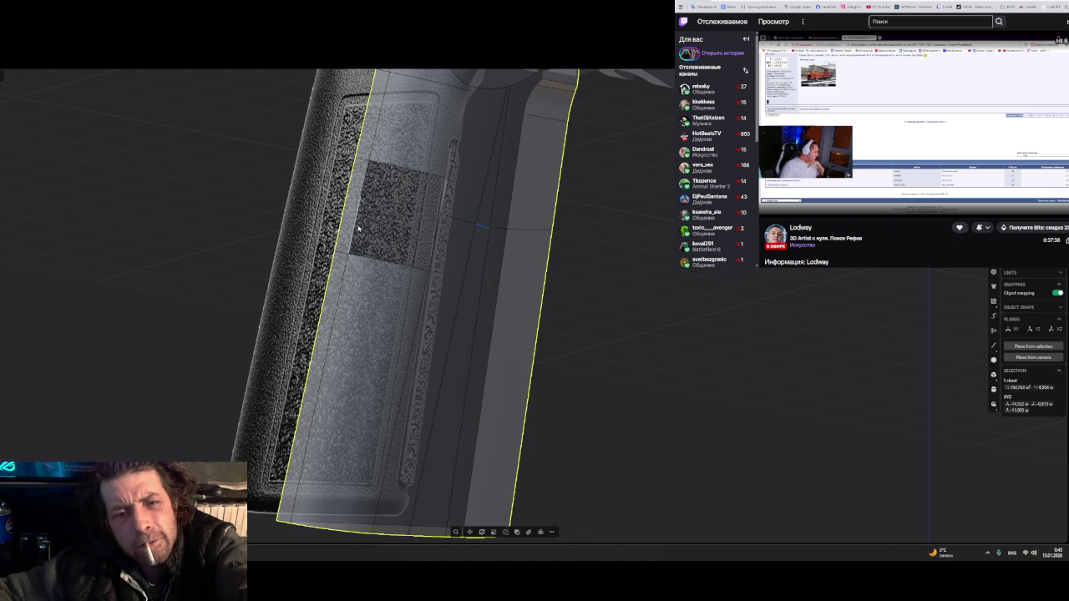
key("Escape")
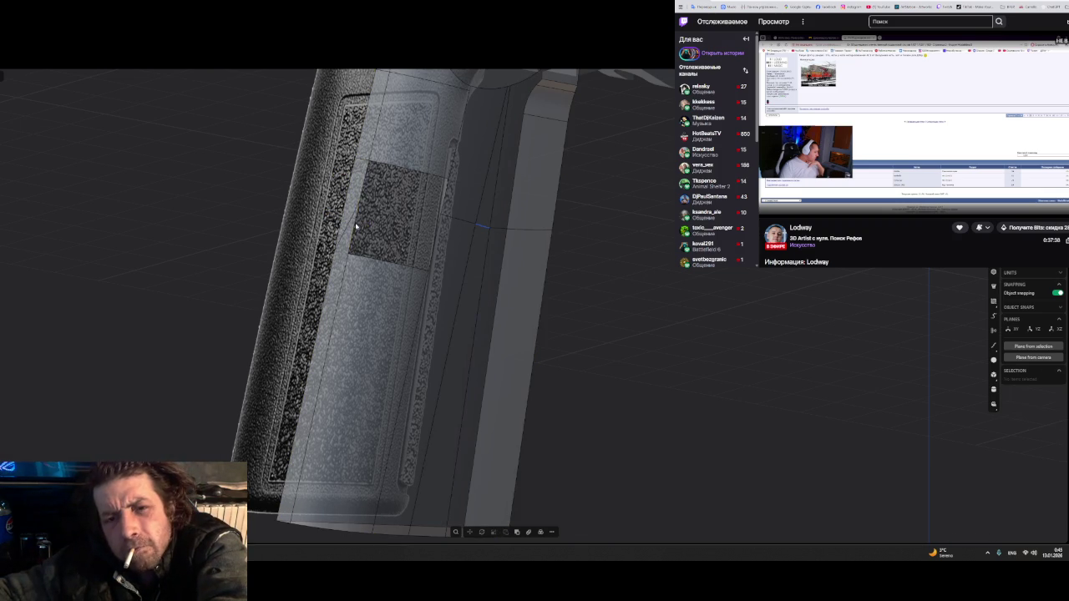
left_click(349, 224)
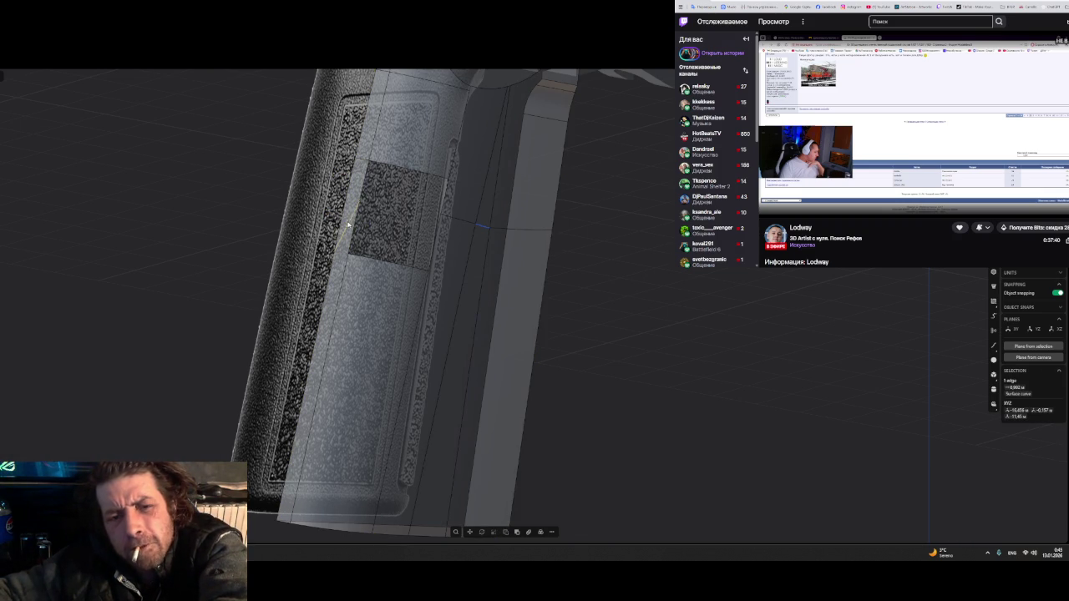
mouse_move(343, 233)
middle_mouse_down()
mouse_move(368, 242)
mouse_move(379, 225)
middle_mouse_up()
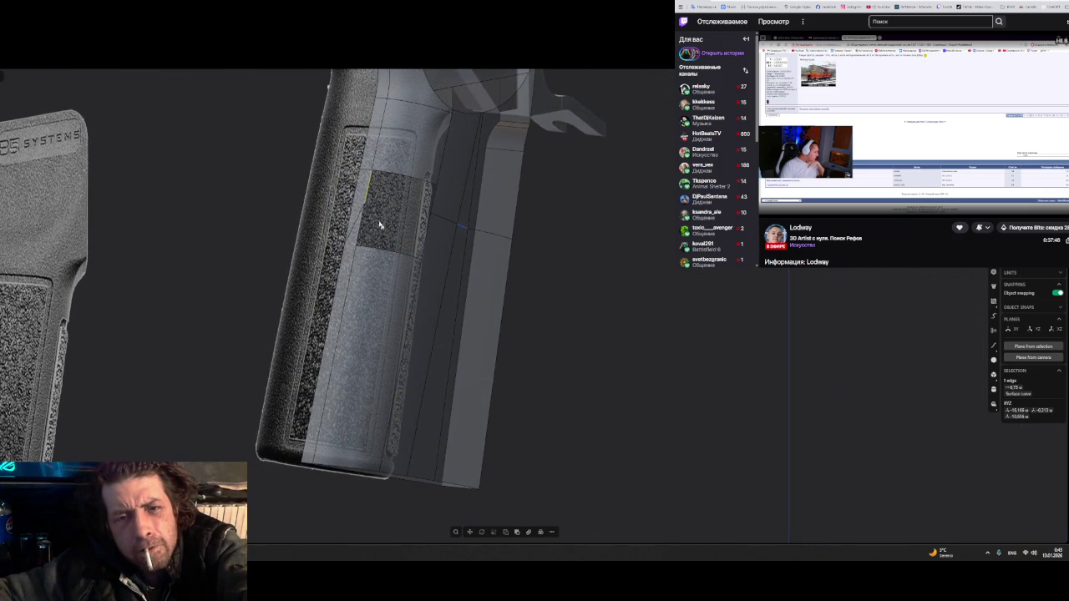
left_click(360, 196)
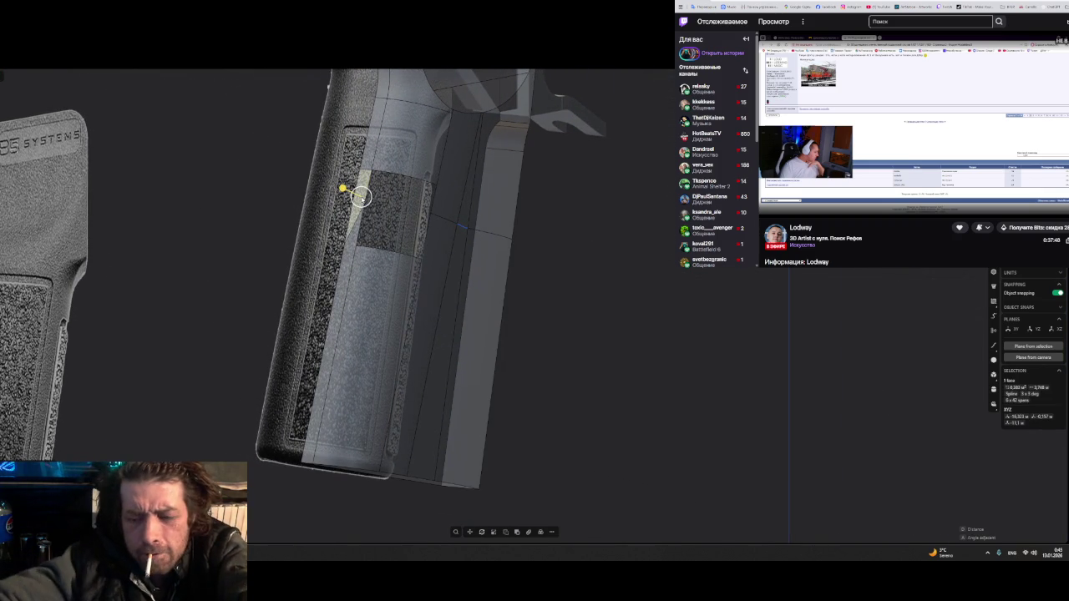
left_click(348, 252)
key("Escape")
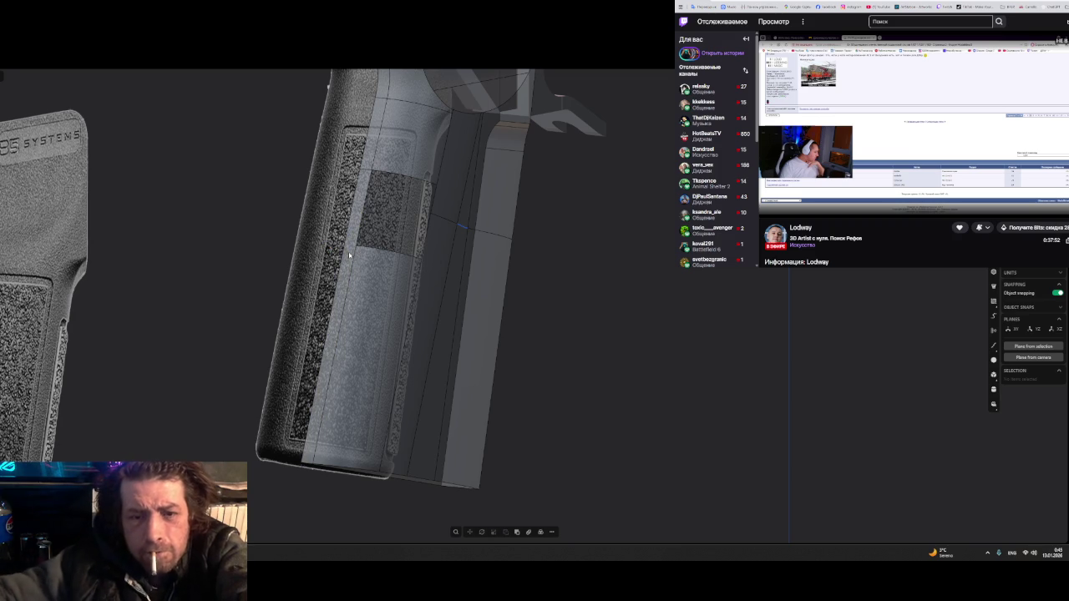
mouse_move(350, 255)
middle_mouse_down()
mouse_move(374, 243)
mouse_move(357, 225)
middle_mouse_up()
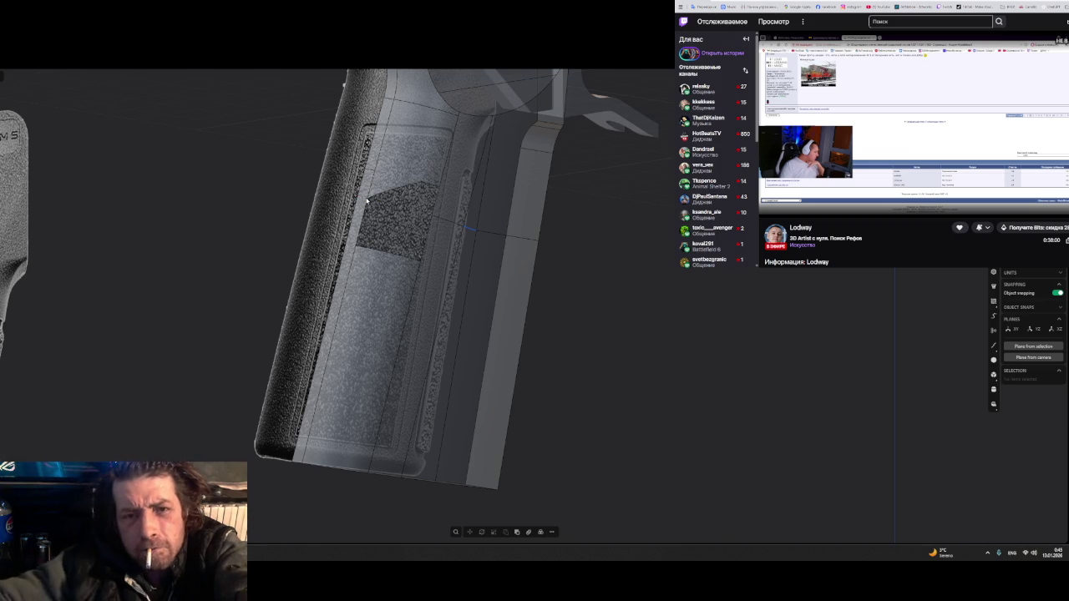
left_click(366, 200)
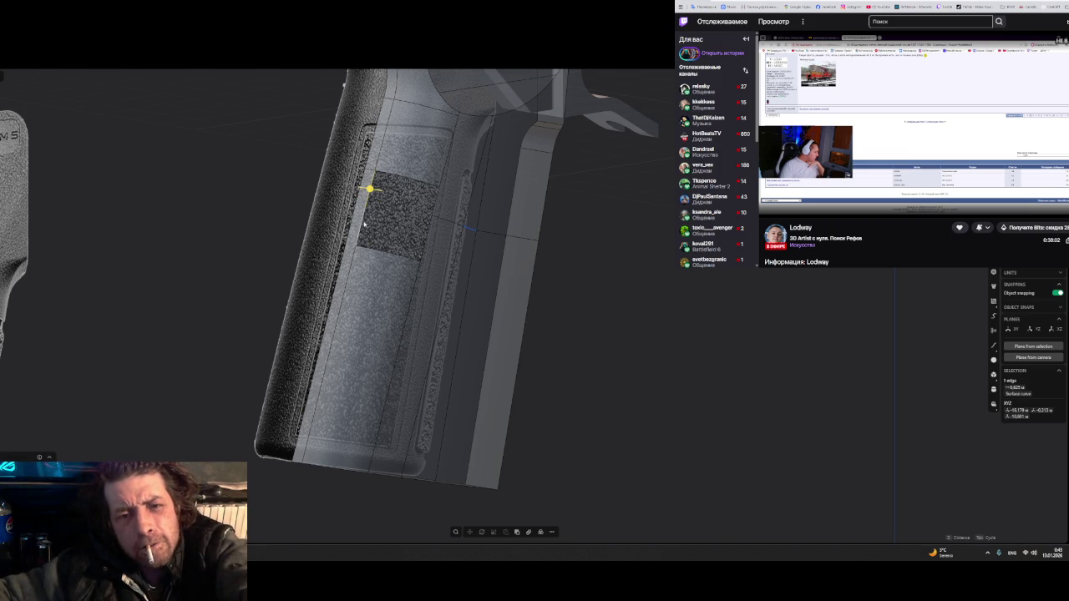
- Create a G1-continuous XNurbs patch from the selected edges and commit it
right_click(362, 227)
type("x")
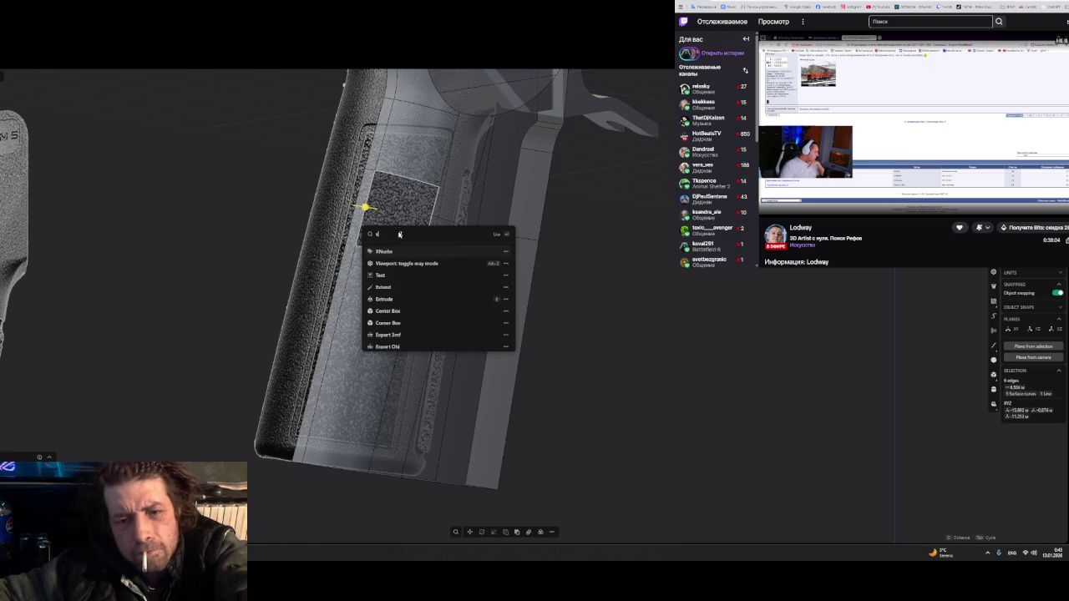
key("Return")
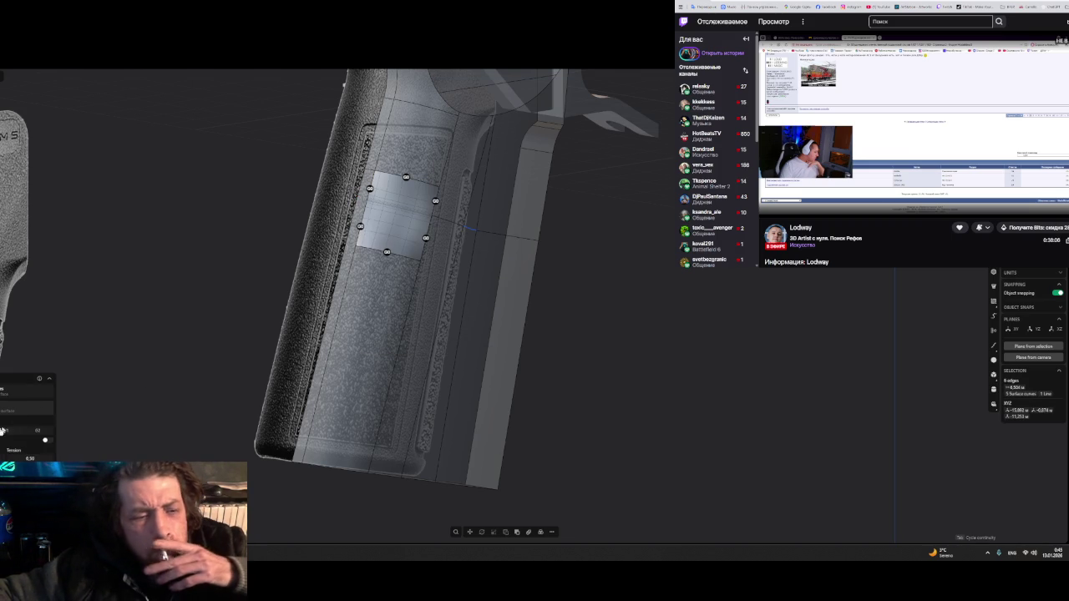
left_click(4, 432)
mouse_move(375, 319)
middle_mouse_down()
mouse_move(271, 316)
mouse_move(432, 225)
mouse_move(393, 256)
middle_mouse_up()
scroll(370, 281, "up", 3)
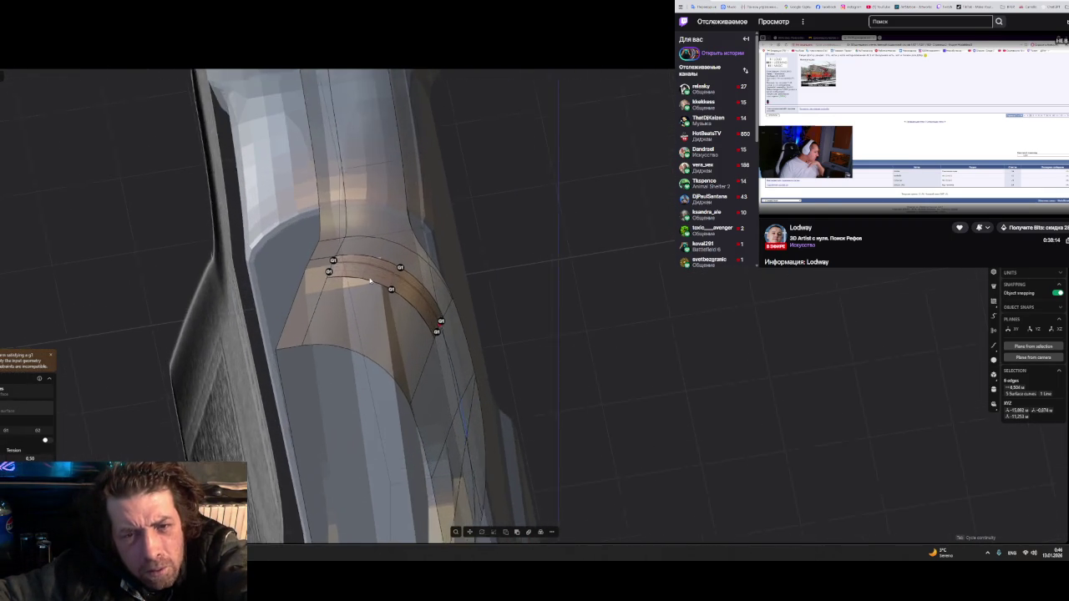
scroll(370, 282, "up", 2)
scroll(370, 282, "up", 2)
scroll(370, 282, "up", 1)
scroll(346, 290, "up", 3)
mouse_move(346, 290)
middle_mouse_down()
mouse_move(335, 277)
mouse_move(338, 285)
middle_mouse_up()
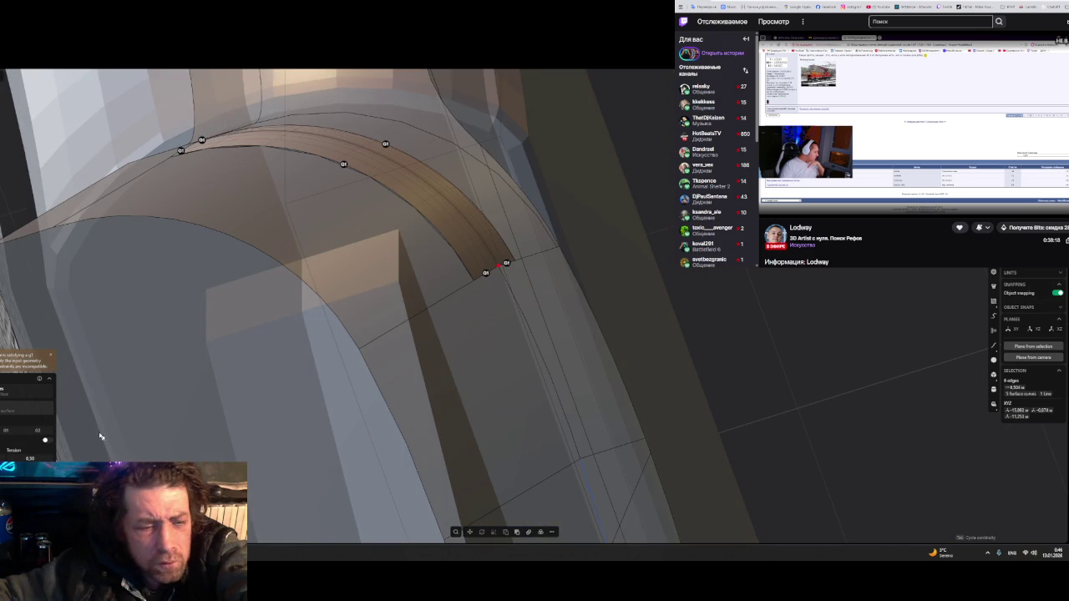
key("Return")
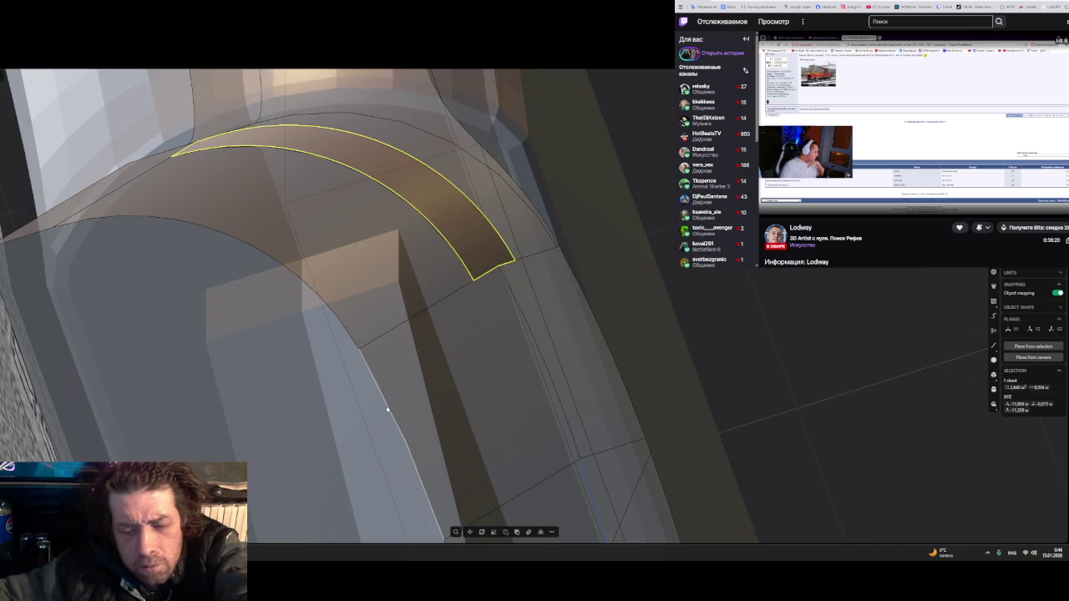
- Select the large arch surface and the new band sheet, then frame the textured panel
left_click(455, 357)
left_click(461, 233)
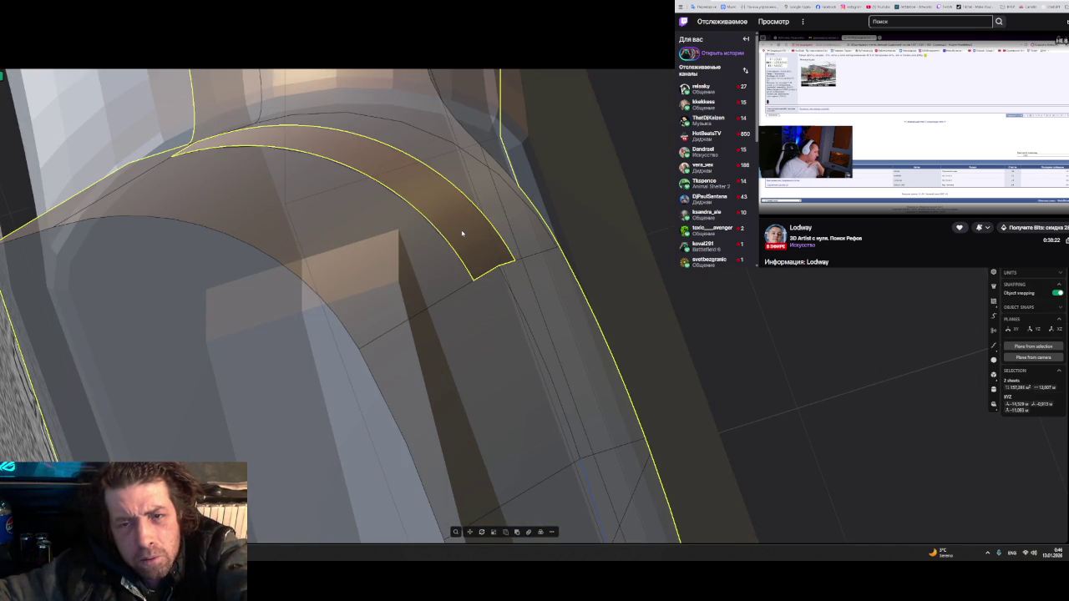
middle_click_drag(462, 233, 411, 286)
scroll(411, 286, "down", 3)
scroll(414, 280, "down", 3)
scroll(426, 259, "down", 3)
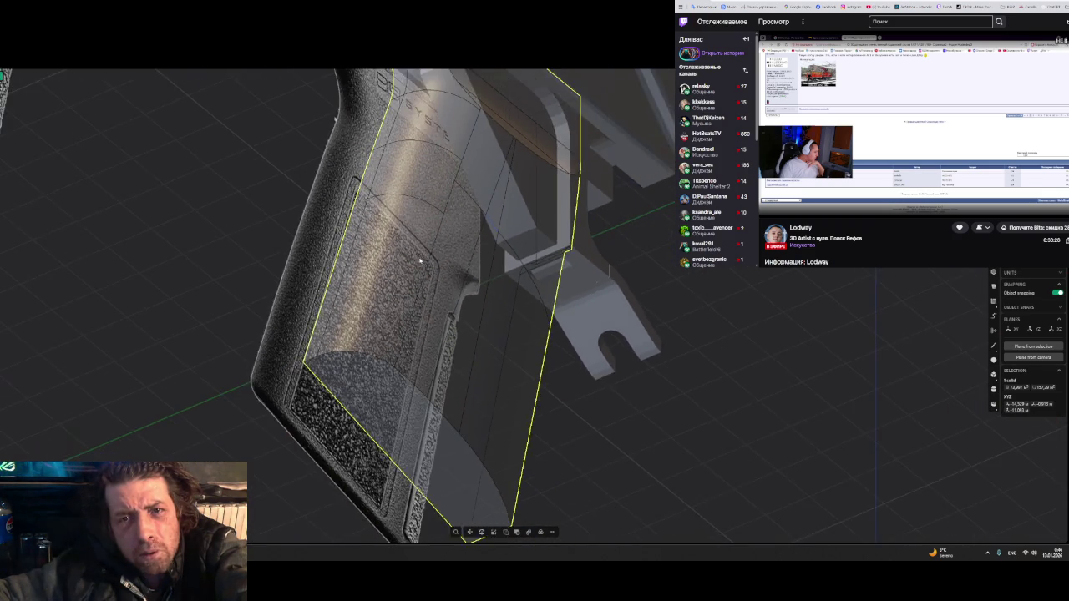
scroll(441, 242, "down", 2)
middle_click_drag(442, 242, 401, 358)
- Pick the curved edge where the new patch meets the grip and orbit around it
scroll(401, 357, "up", 2)
left_click(391, 199)
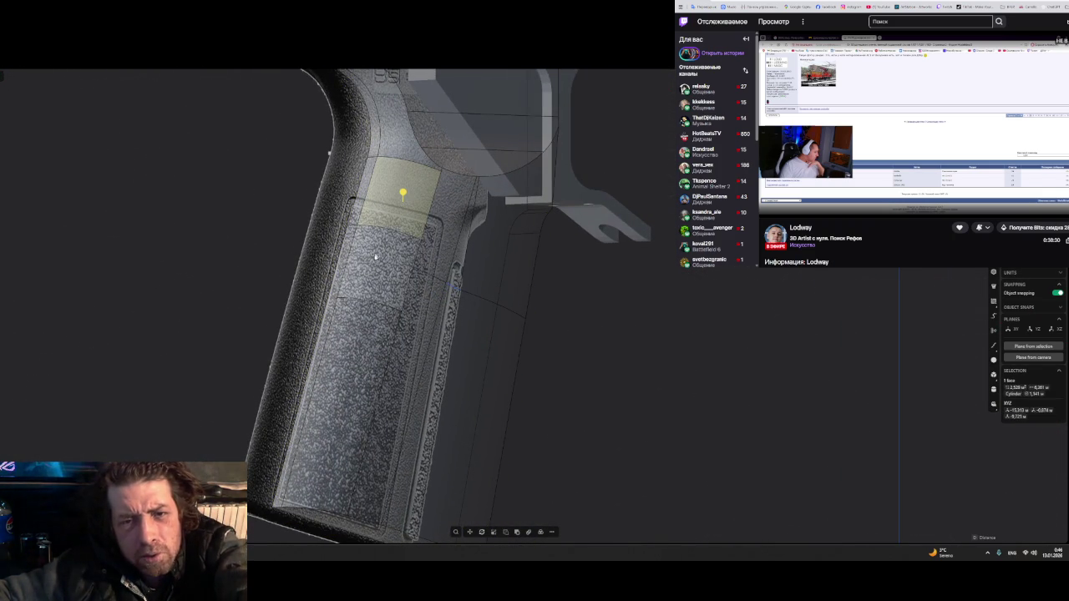
left_click(374, 260, "shift")
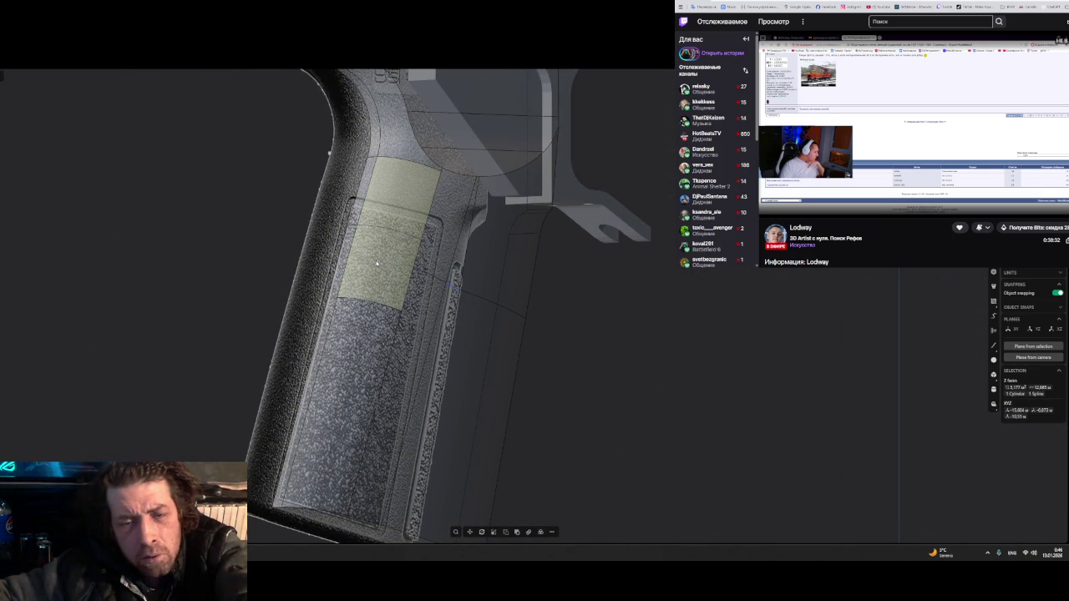
key("Escape")
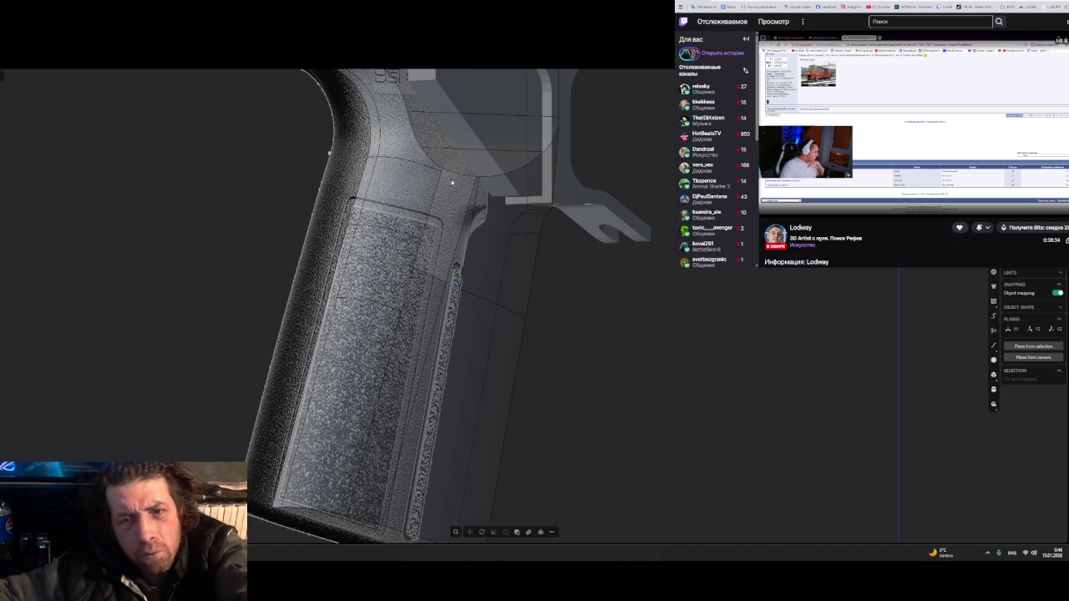
left_click(456, 176)
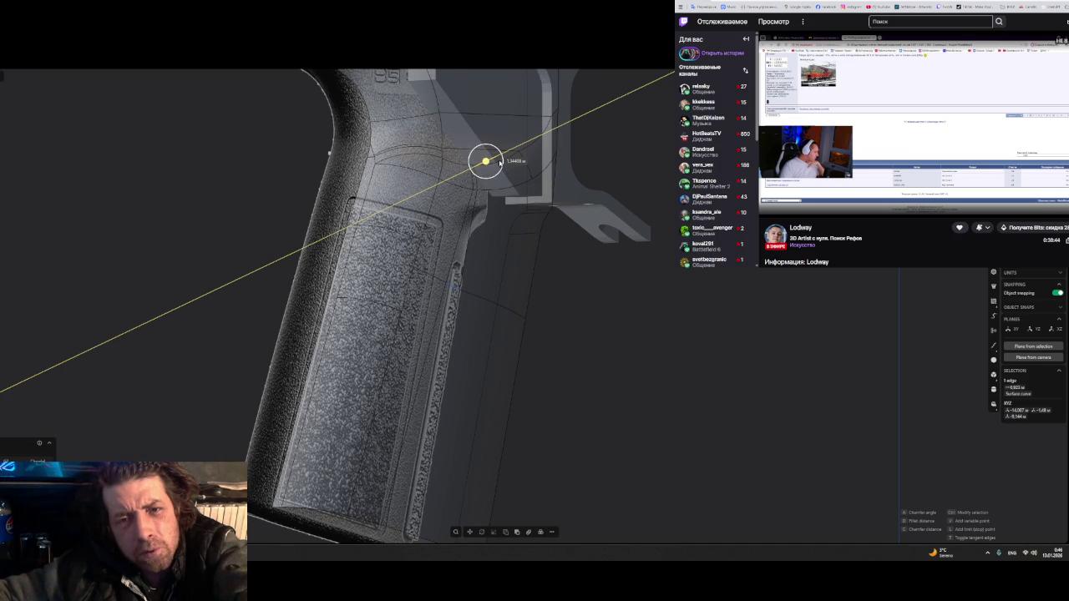
mouse_move(491, 173)
middle_mouse_down()
mouse_move(424, 219)
mouse_move(451, 192)
middle_mouse_up()
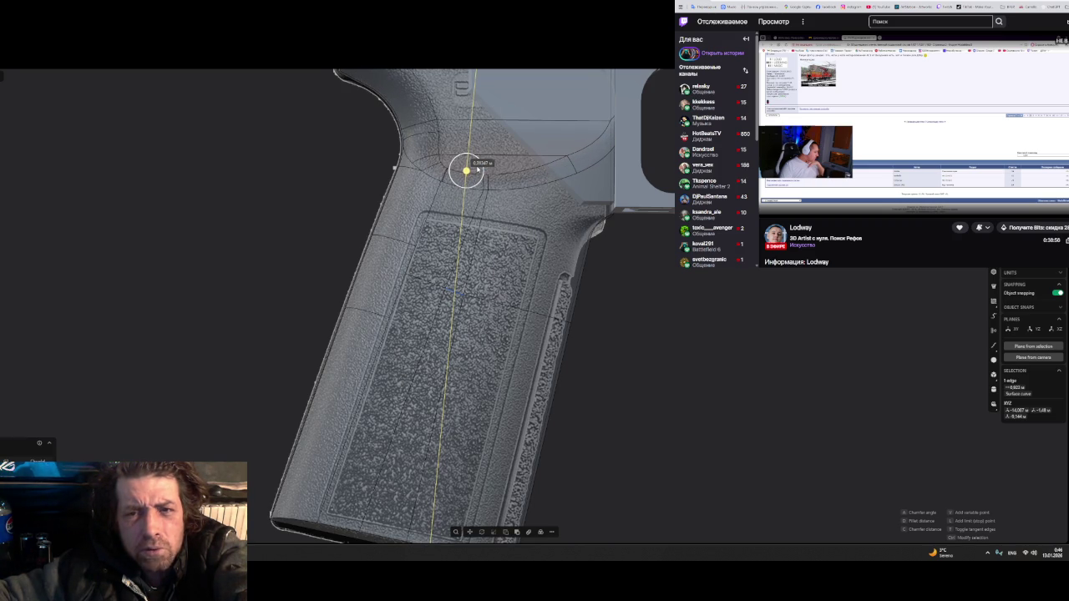
mouse_move(450, 209)
middle_mouse_down()
mouse_move(496, 219)
mouse_move(387, 291)
mouse_move(375, 315)
middle_mouse_up()
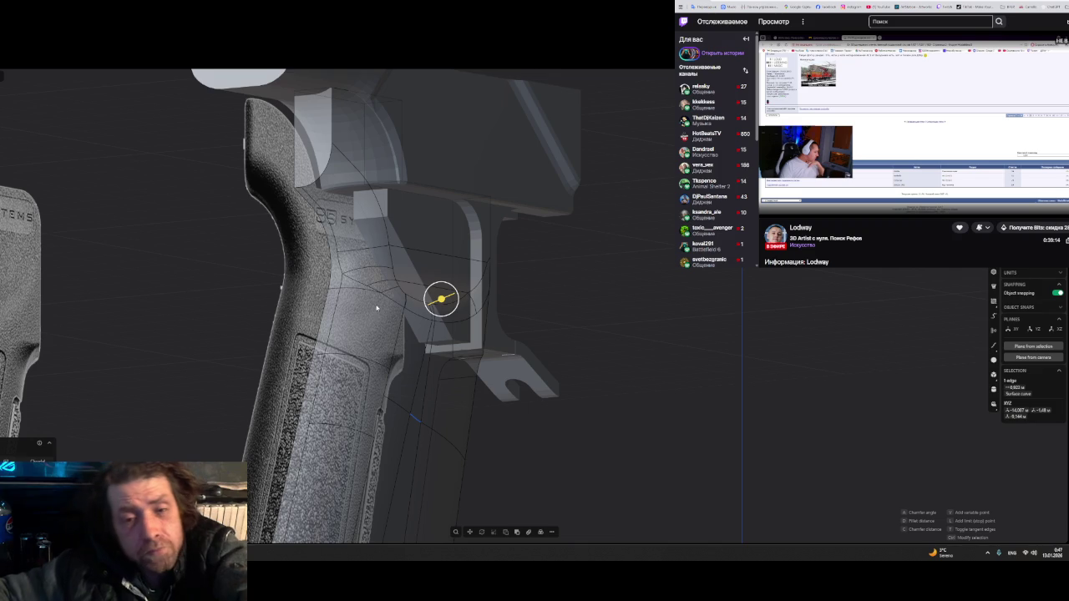
mouse_move(445, 342)
middle_mouse_down()
mouse_move(315, 356)
mouse_move(440, 339)
mouse_move(351, 237)
mouse_move(334, 169)
middle_mouse_up()
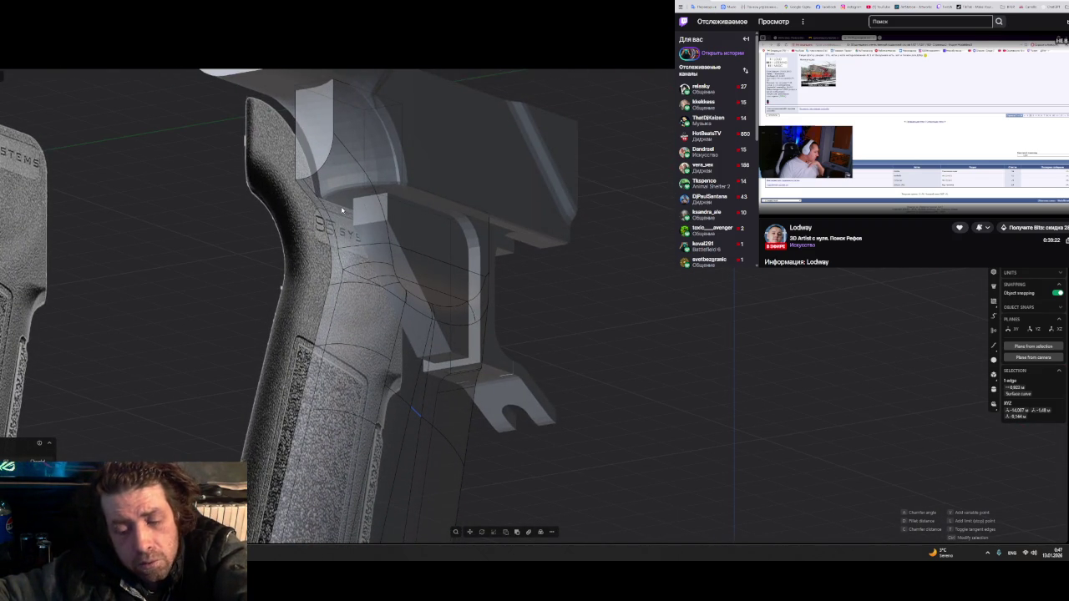
- Add a variable point on the fillet edge and drag in its distance
left_click(388, 275)
left_click(349, 170)
left_click_drag(345, 168, 342, 167)
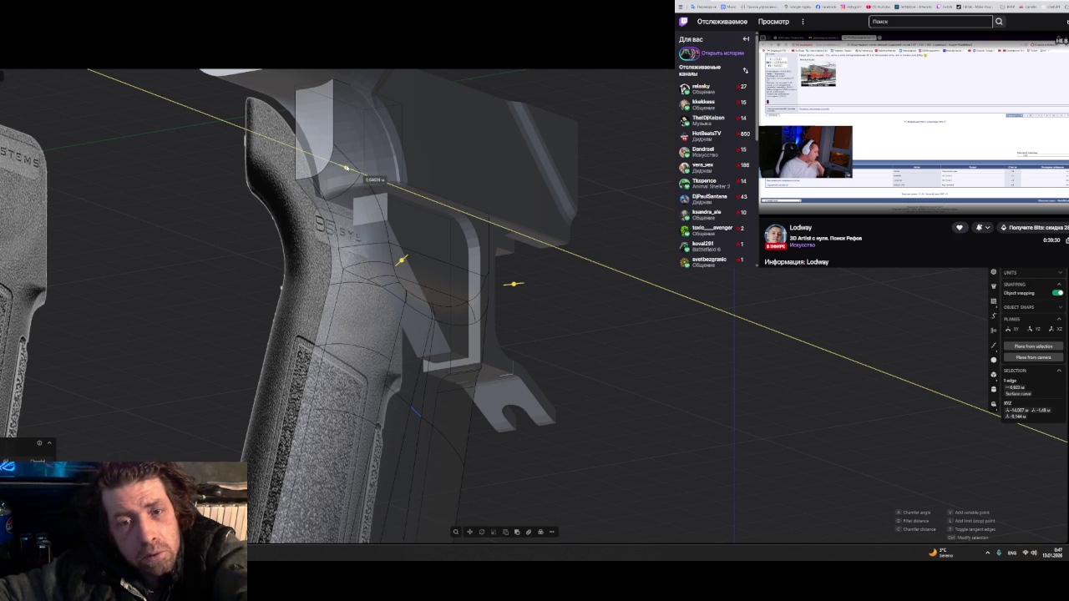
left_click_drag(348, 168, 348, 169)
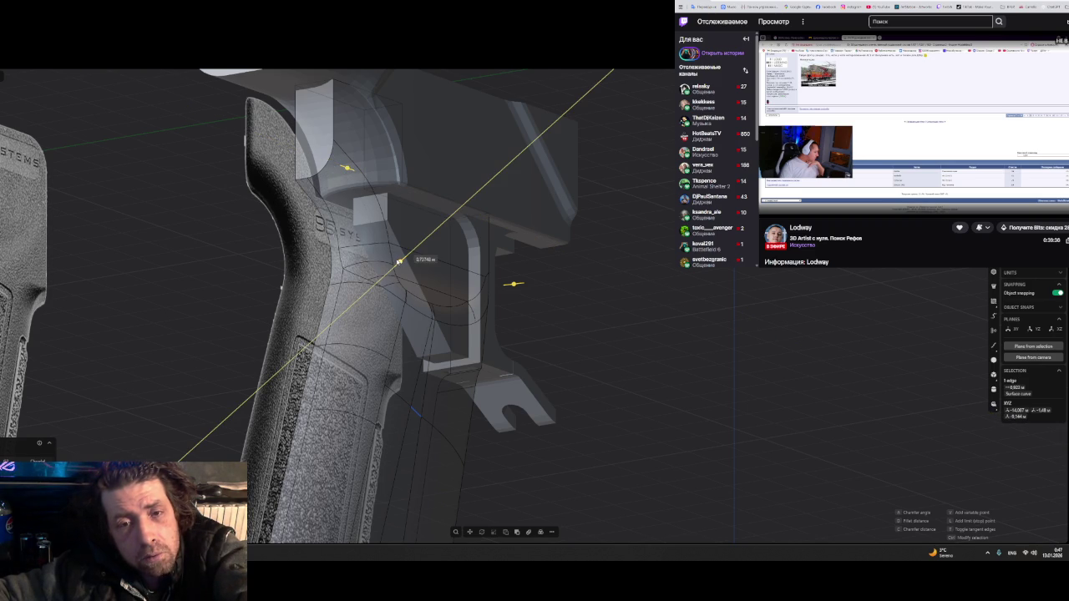
key("Escape")
mouse_move(398, 261)
middle_mouse_down()
mouse_move(286, 328)
mouse_move(197, 329)
mouse_move(206, 323)
middle_mouse_up()
scroll(396, 295, "up", 2)
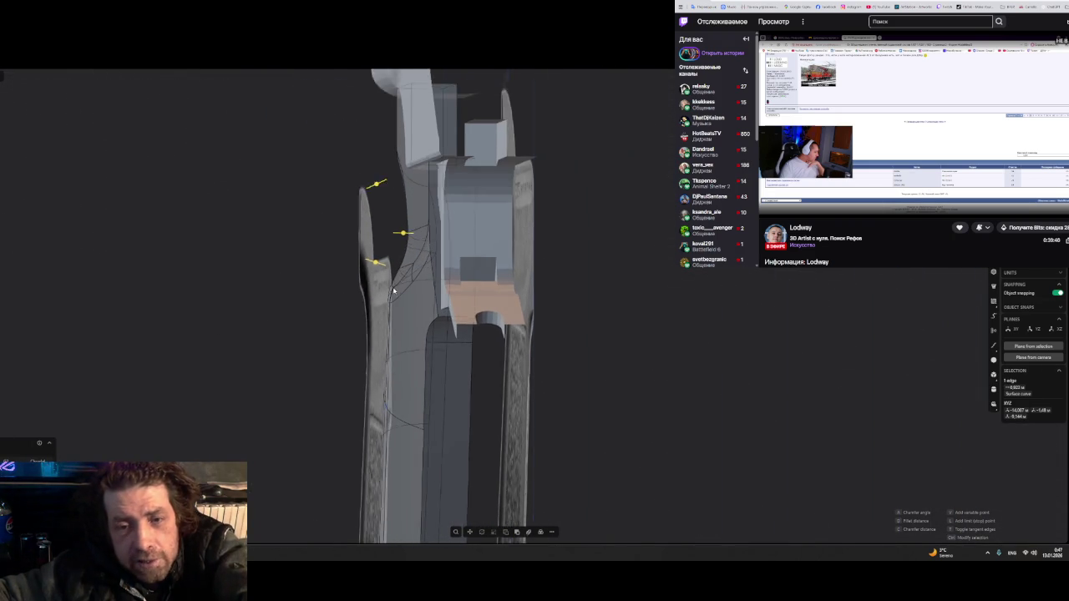
- Orbit and zoom to inspect the new fillet, then bring up the window switcher
scroll(396, 296, "up", 2)
scroll(405, 312, "up", 3)
middle_click_drag(405, 311, 411, 302)
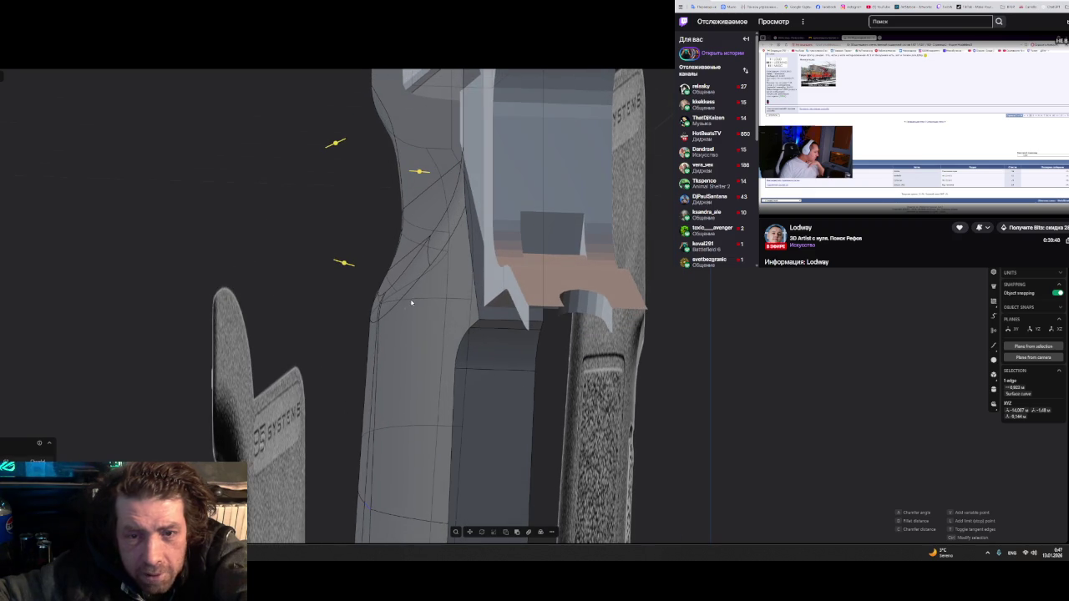
mouse_move(389, 268)
middle_mouse_down()
mouse_move(403, 308)
mouse_move(399, 292)
middle_mouse_up()
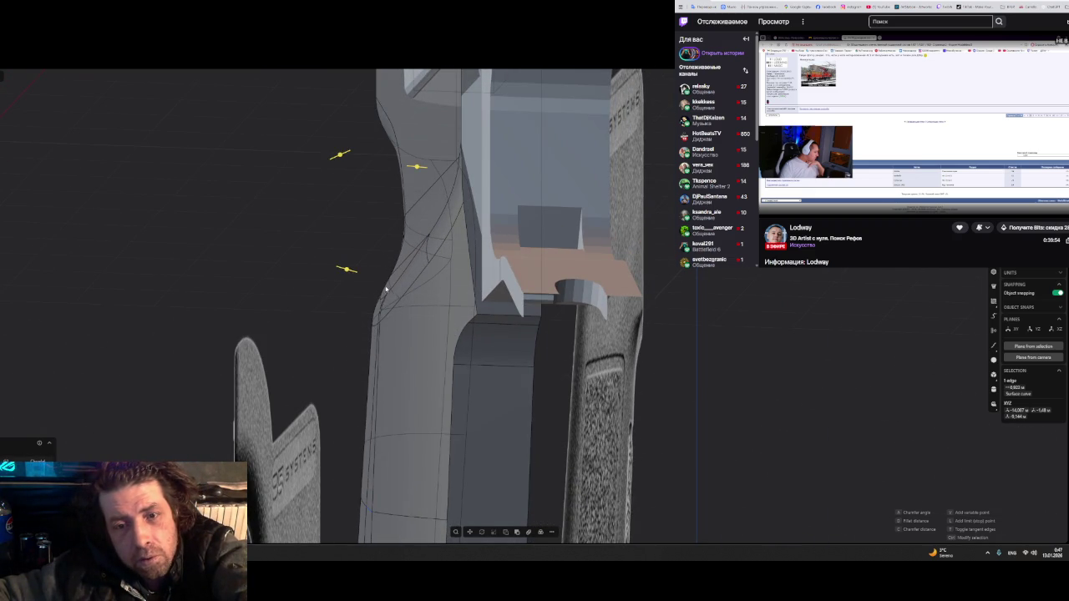
scroll(383, 293, "up", 3)
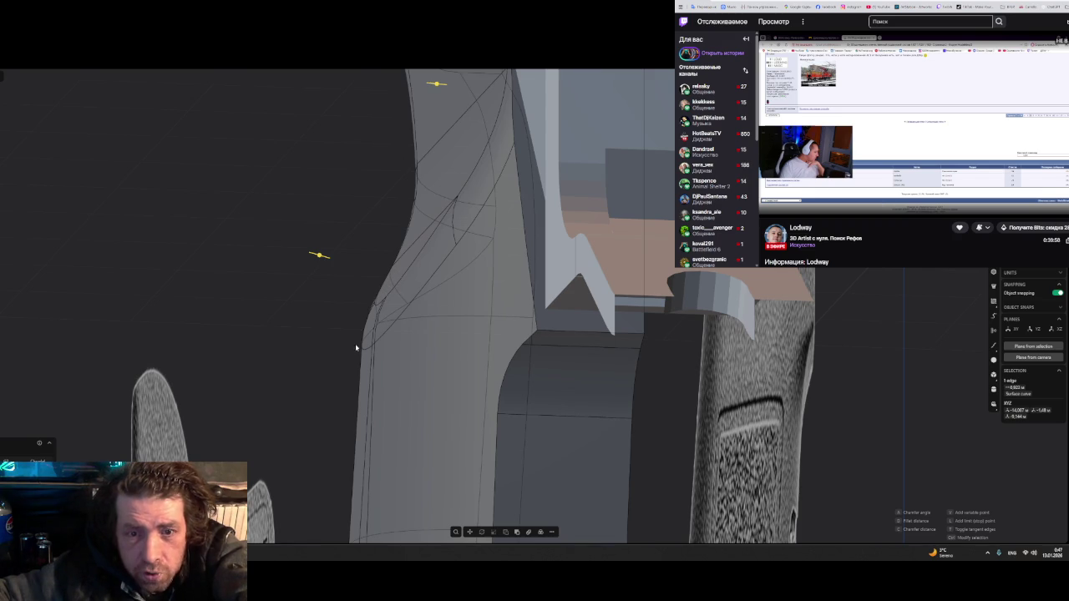
mouse_move(380, 295)
middle_mouse_down()
mouse_move(389, 309)
mouse_move(452, 309)
mouse_move(443, 314)
middle_mouse_up()
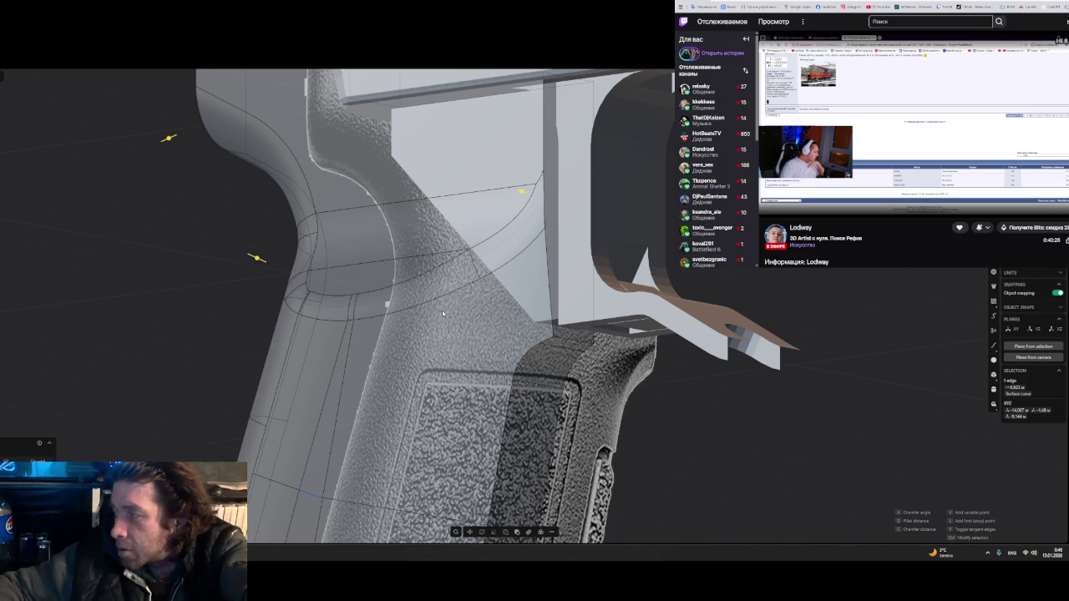
key("alt+Tab")
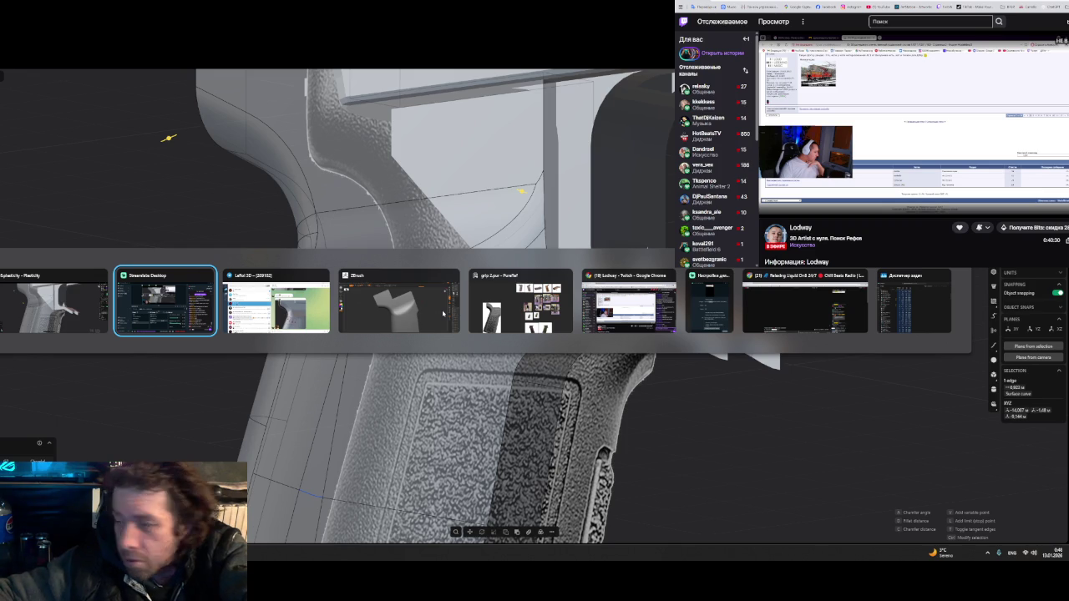
- Dismiss the reference chat window and zoom back in on the grip's lettering
key("Tab")
key("Tab")
key("Tab")
key("Tab")
key("Tab")
key("Tab")
key("Tab")
key("Tab")
key("Tab")
key("Tab")
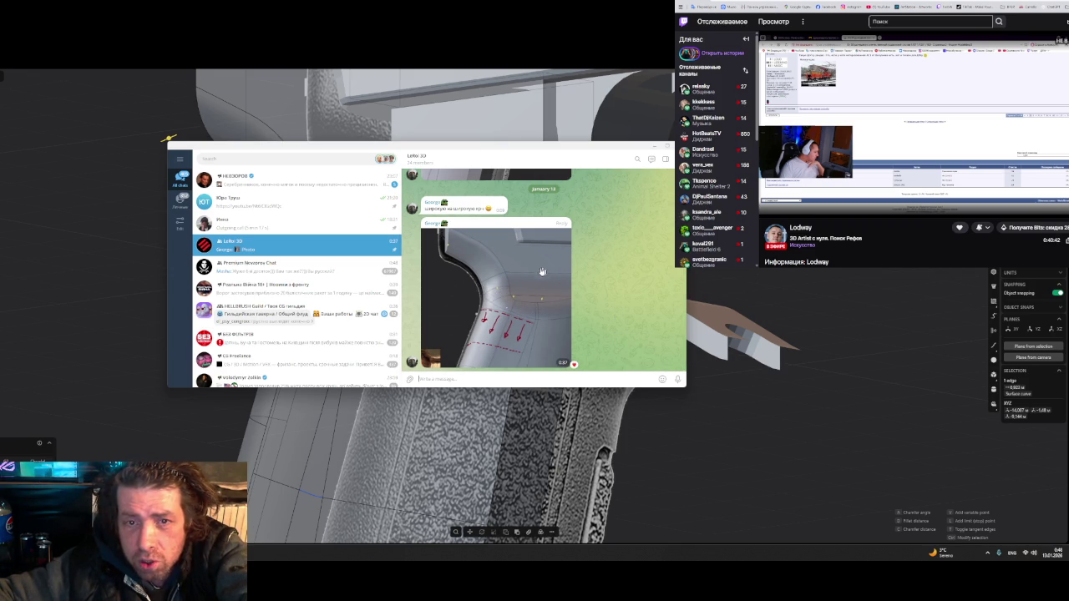
left_click(655, 148)
mouse_move(501, 251)
middle_mouse_down()
mouse_move(409, 344)
mouse_move(387, 353)
mouse_move(403, 351)
mouse_move(460, 228)
mouse_move(505, 254)
mouse_move(455, 334)
mouse_move(435, 334)
middle_mouse_up()
scroll(504, 255, "up", 3)
scroll(455, 334, "up", 4)
scroll(510, 303, "up", 2)
mouse_move(458, 391)
middle_mouse_down()
mouse_move(382, 370)
mouse_move(362, 417)
mouse_move(400, 390)
mouse_move(386, 365)
mouse_move(425, 370)
middle_mouse_up()
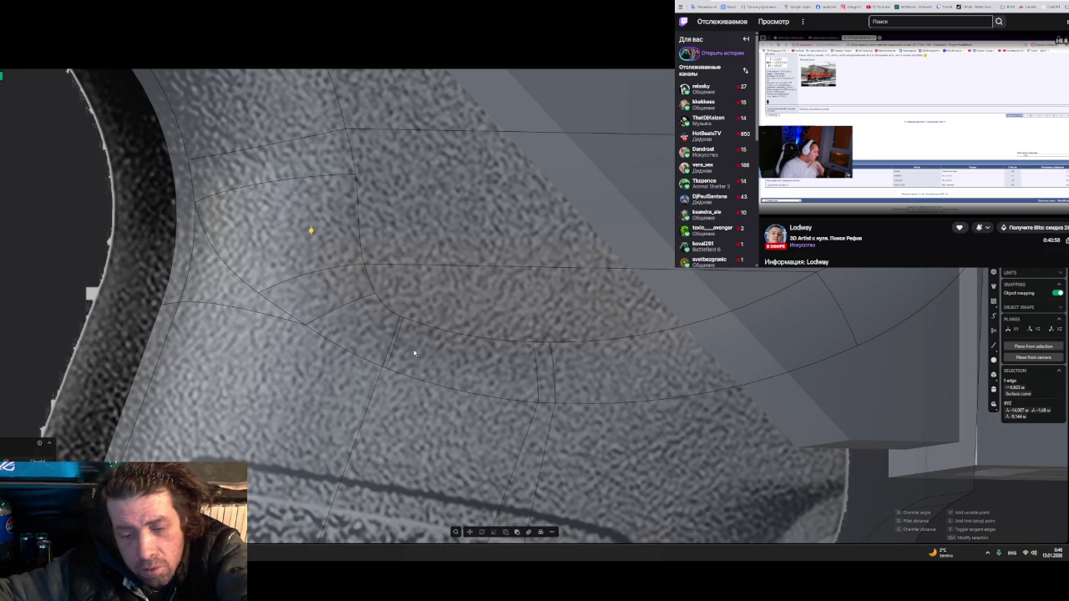
- Nudge one variable point's fillet distance on the upper curved edge and inspect the grip from several angles
mouse_move(409, 353)
middle_mouse_down()
mouse_move(323, 299)
mouse_move(372, 305)
middle_mouse_up()
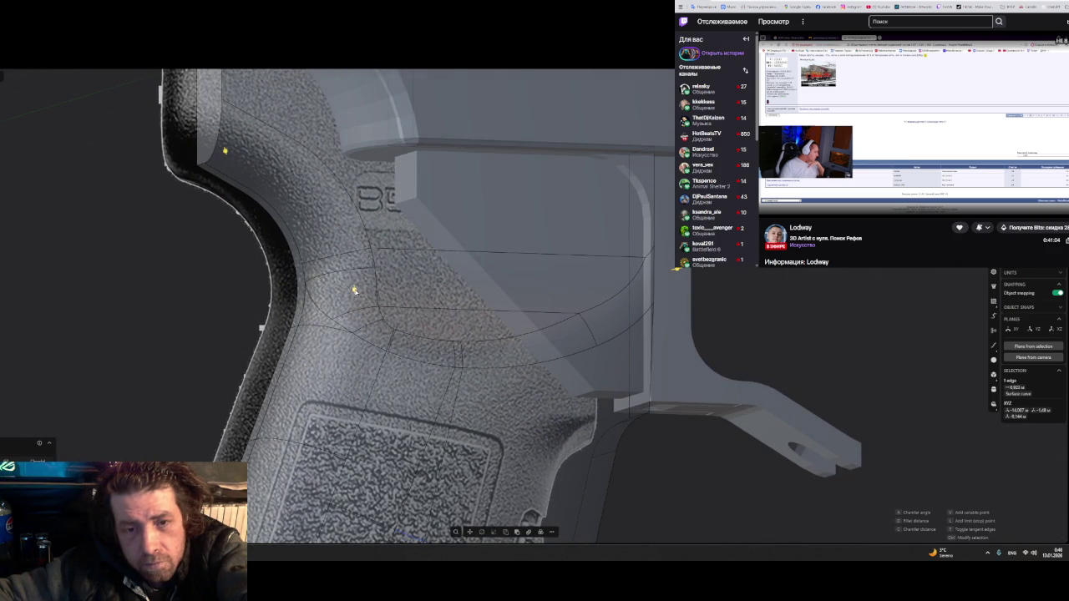
left_click_drag(355, 293, 355, 294)
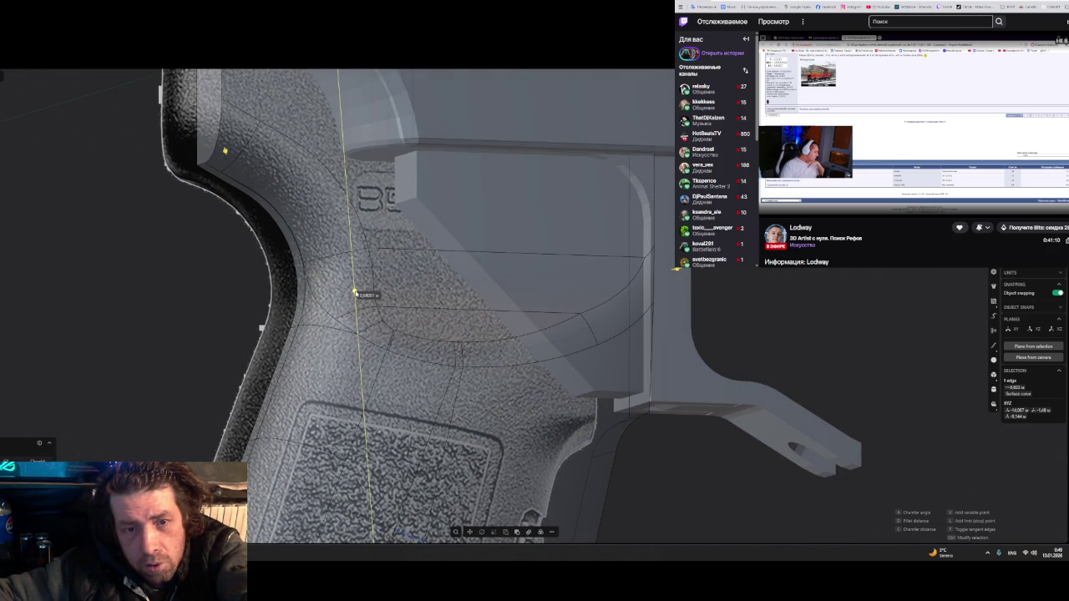
scroll(412, 350, "up", 3)
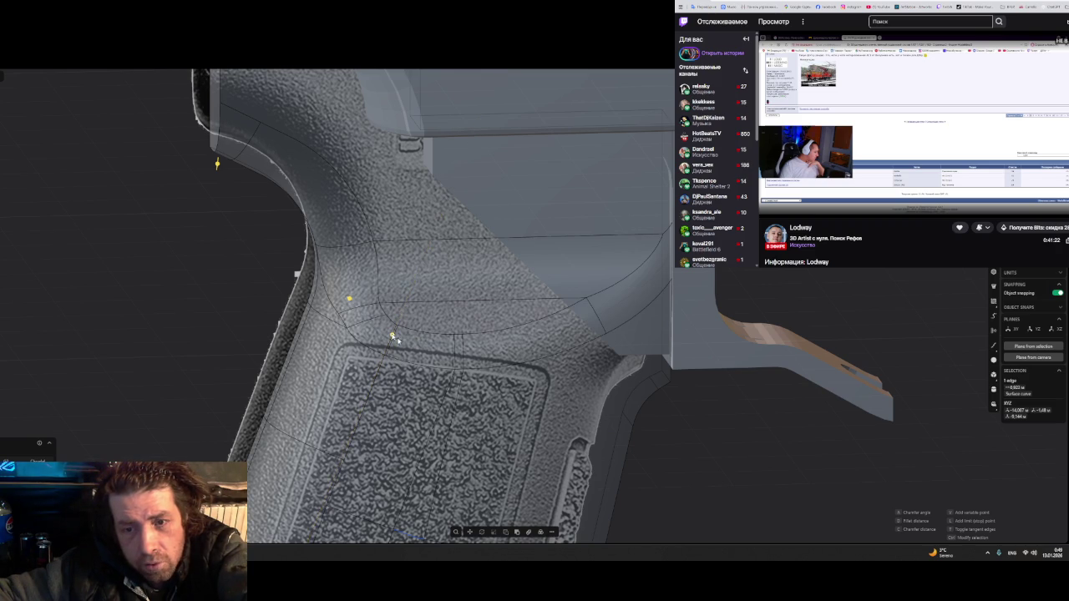
scroll(392, 335, "up", 3)
scroll(384, 328, "up", 2)
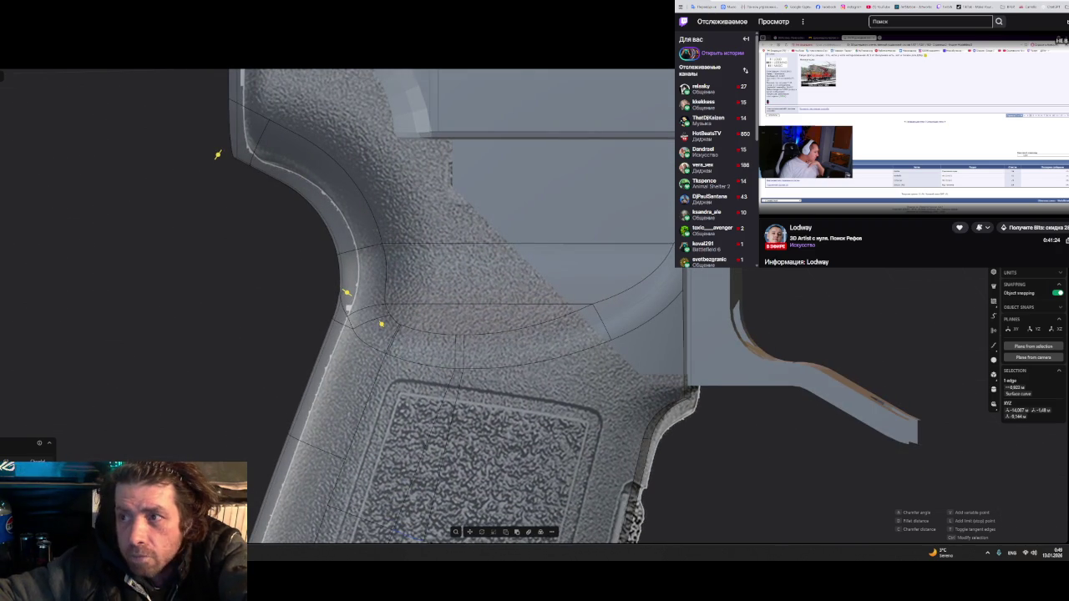
middle_click_drag(380, 324, 385, 323)
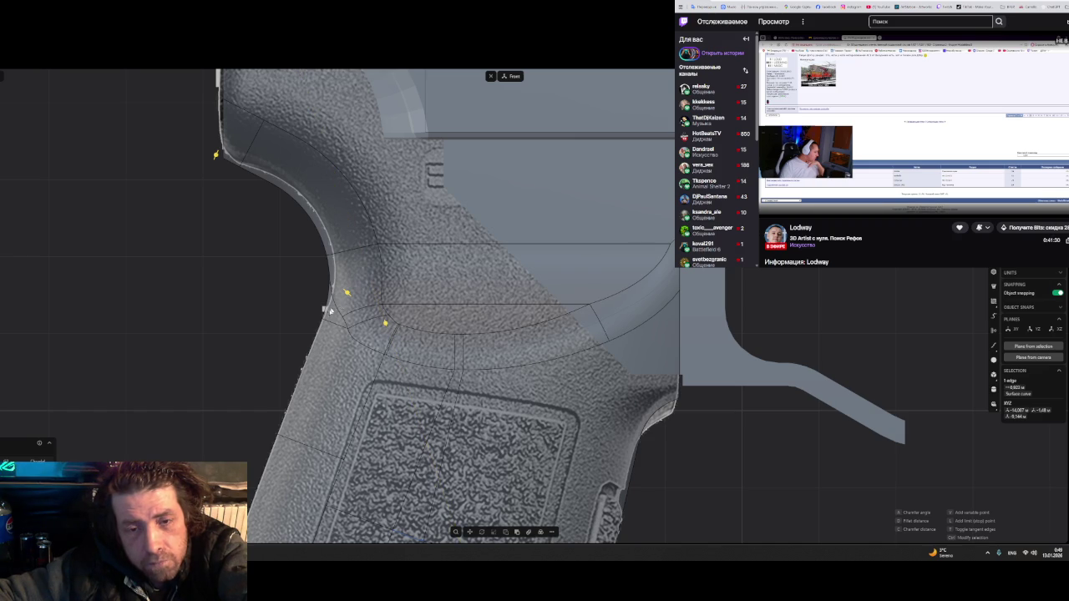
middle_click_drag(370, 343, 395, 330)
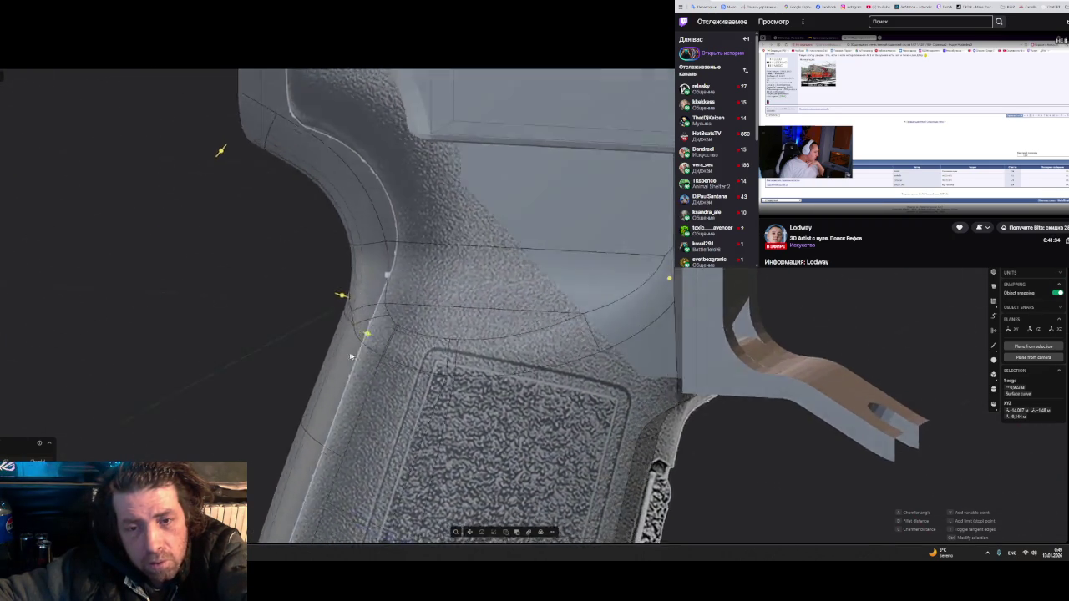
mouse_move(395, 329)
middle_mouse_down()
mouse_move(393, 351)
mouse_move(396, 334)
middle_mouse_up()
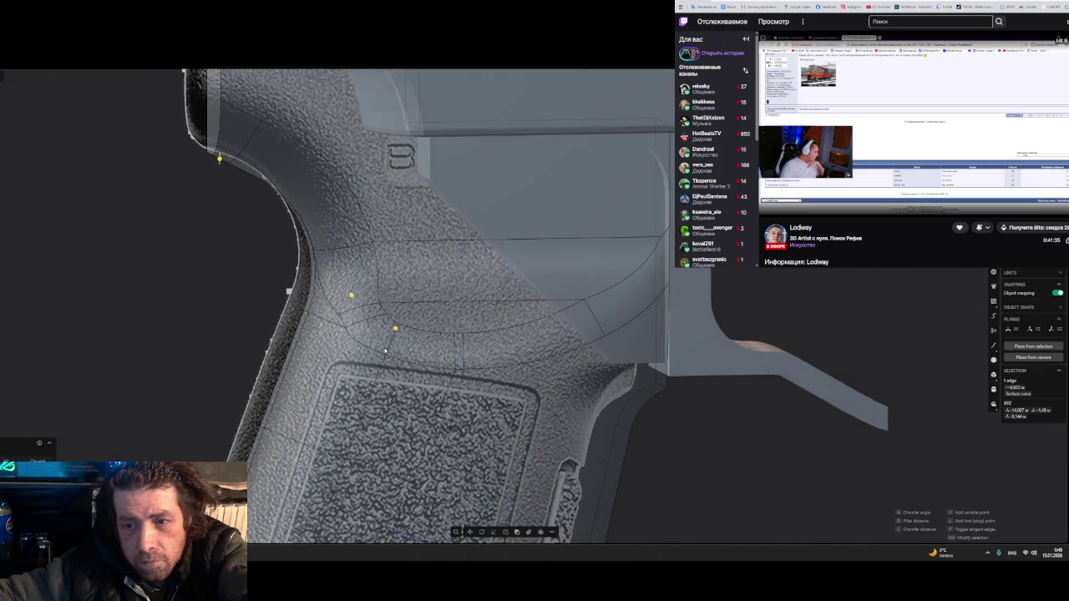
- Add two fillet points on the curved edge, cancel the failing fillet, and select a grip face
left_click(641, 294)
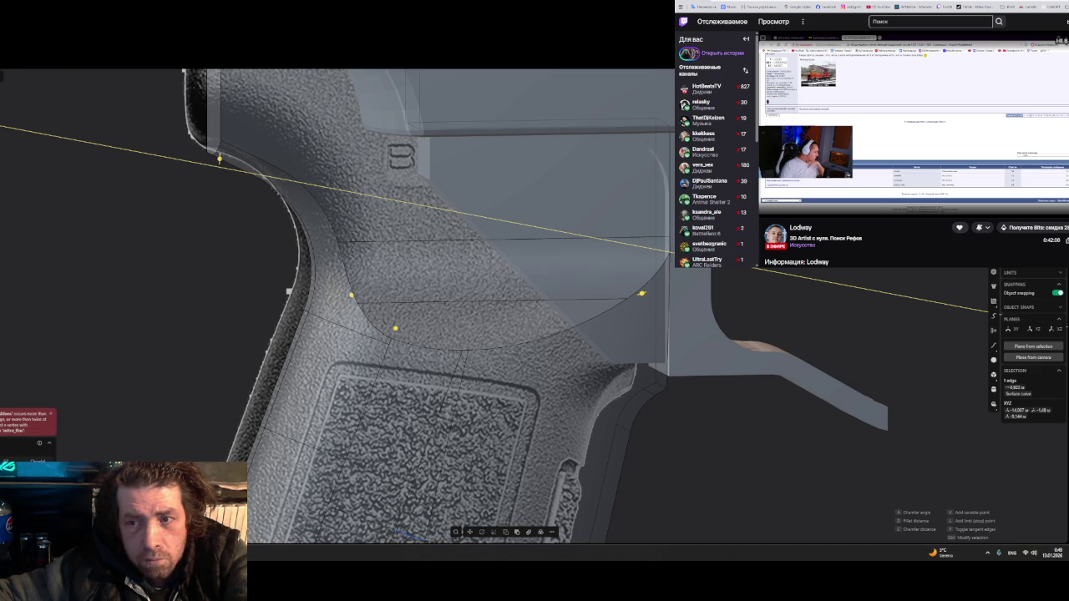
left_click(655, 249)
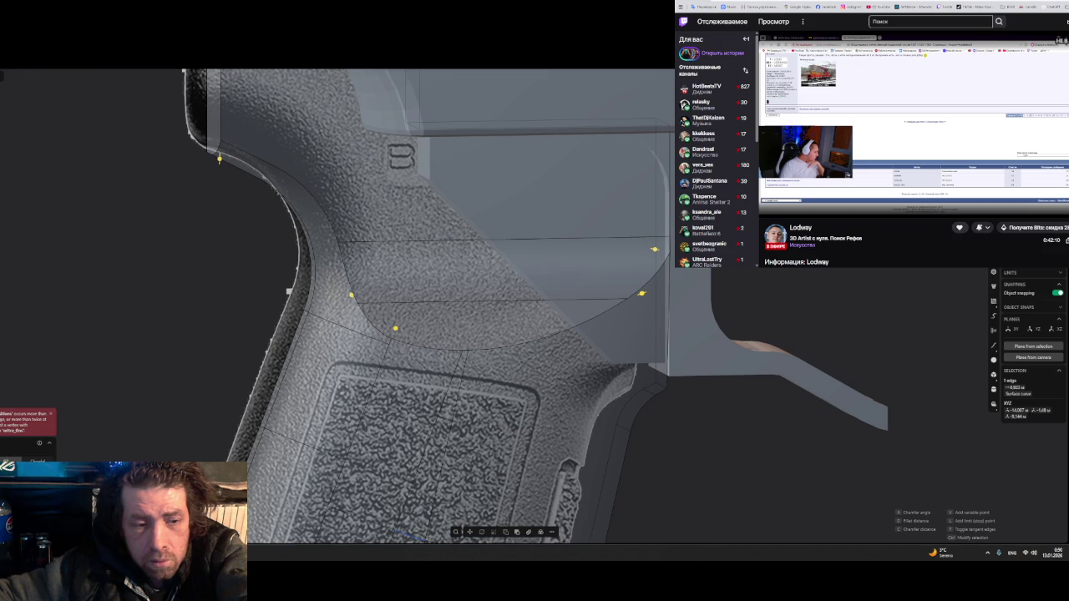
key("Escape")
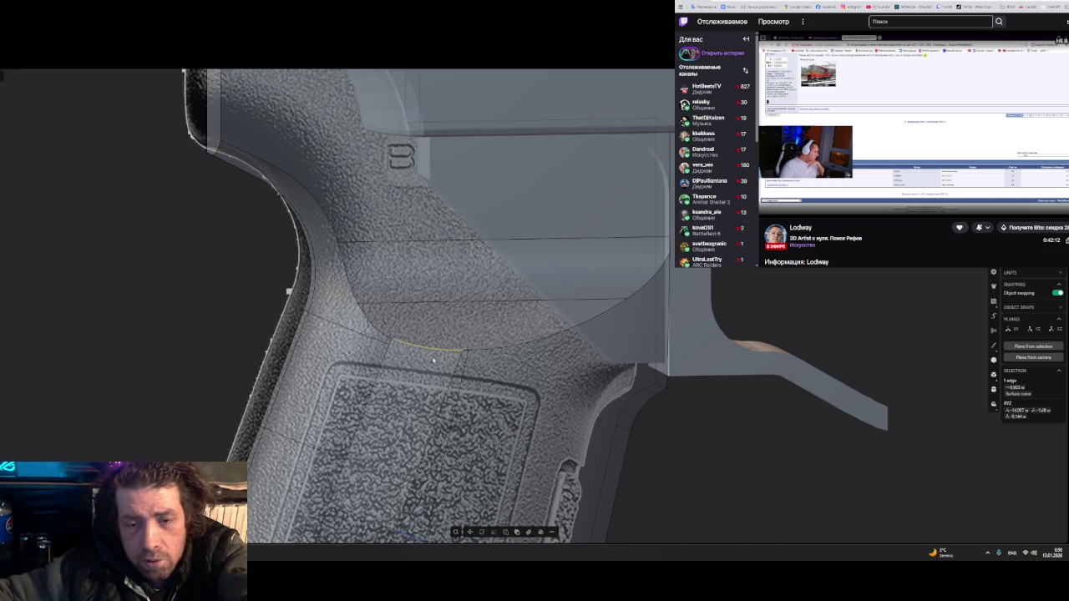
left_click(433, 350)
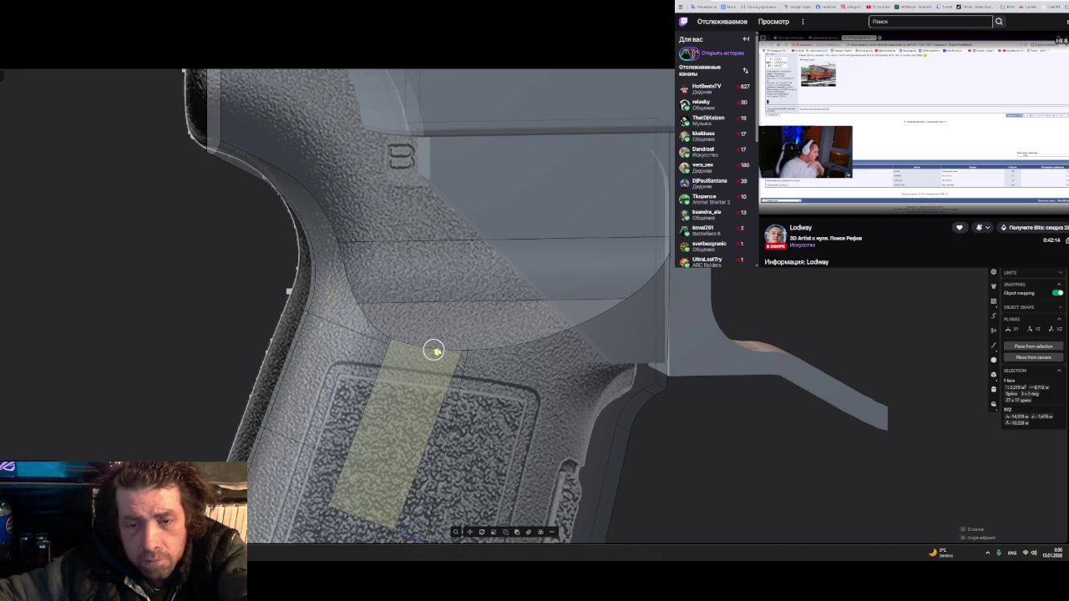
- Fillet the patch edge above the textured panel with a small dragged distance and confirm it
left_click(447, 354)
key("f")
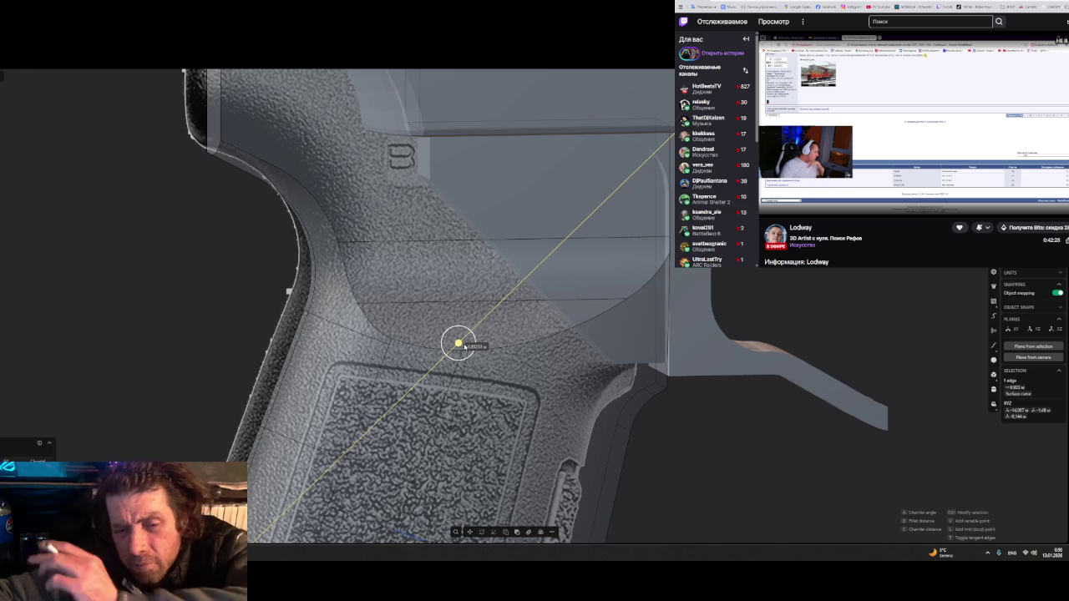
left_click_drag(465, 347, 458, 344)
middle_click_drag(409, 375, 380, 352)
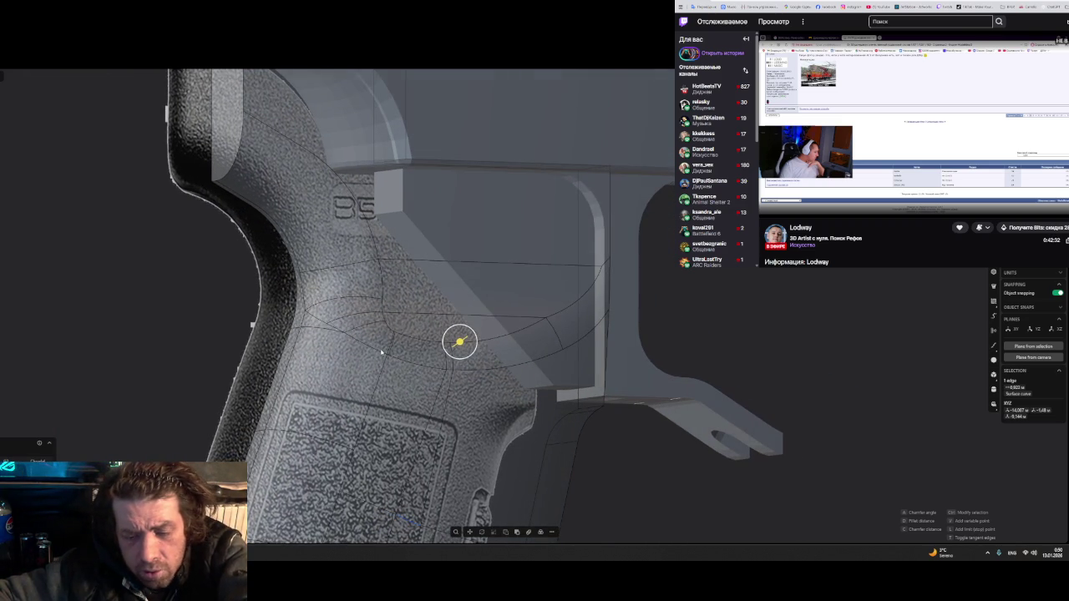
key("Return")
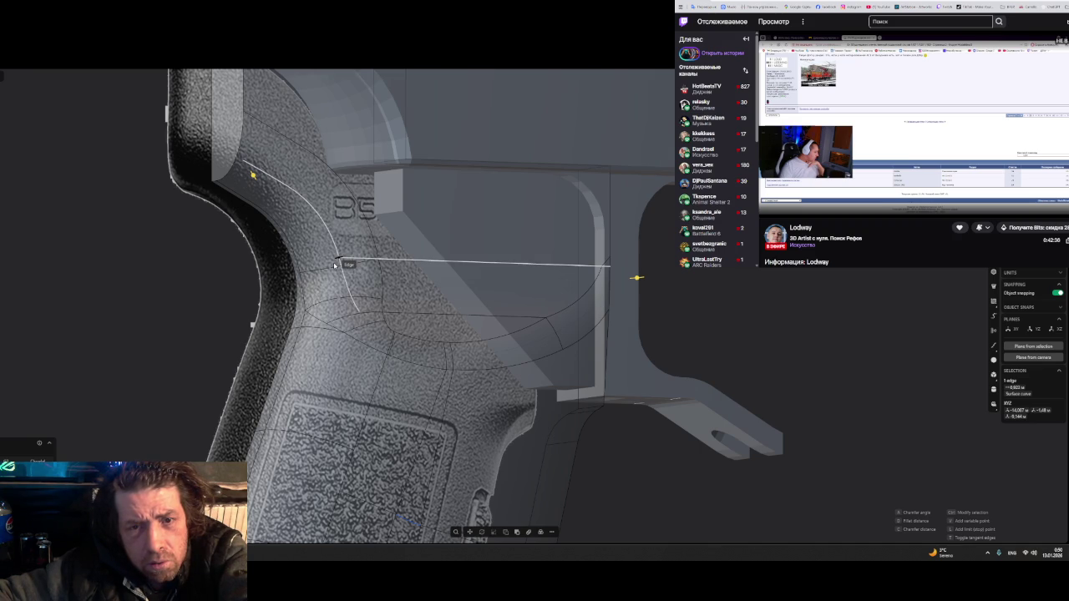
- Add four variable fillet points along the horizontal and curved edges of the upper patch
left_click(334, 263)
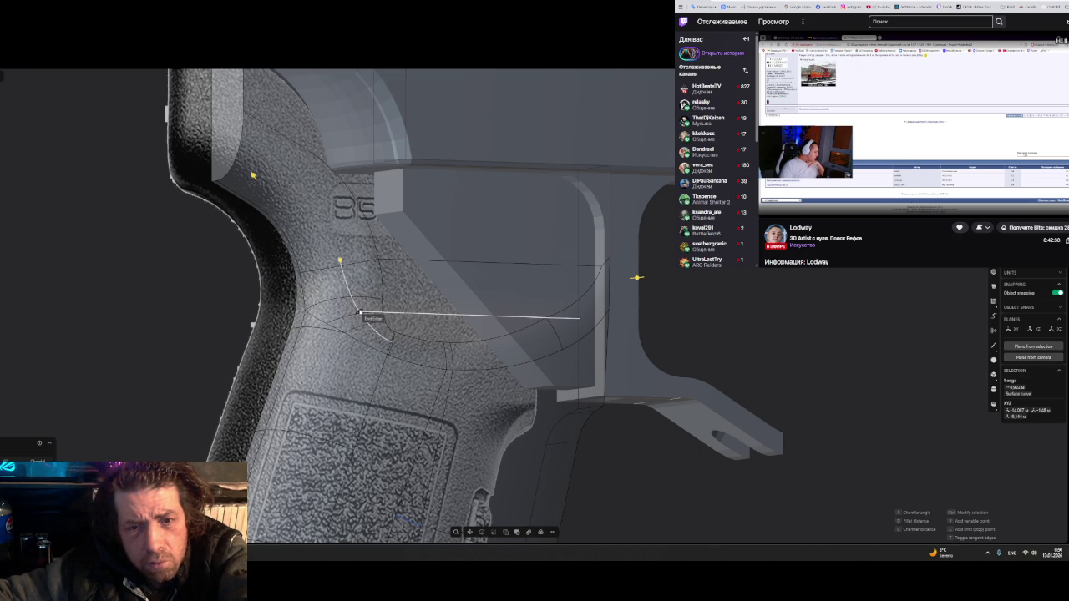
left_click(362, 310)
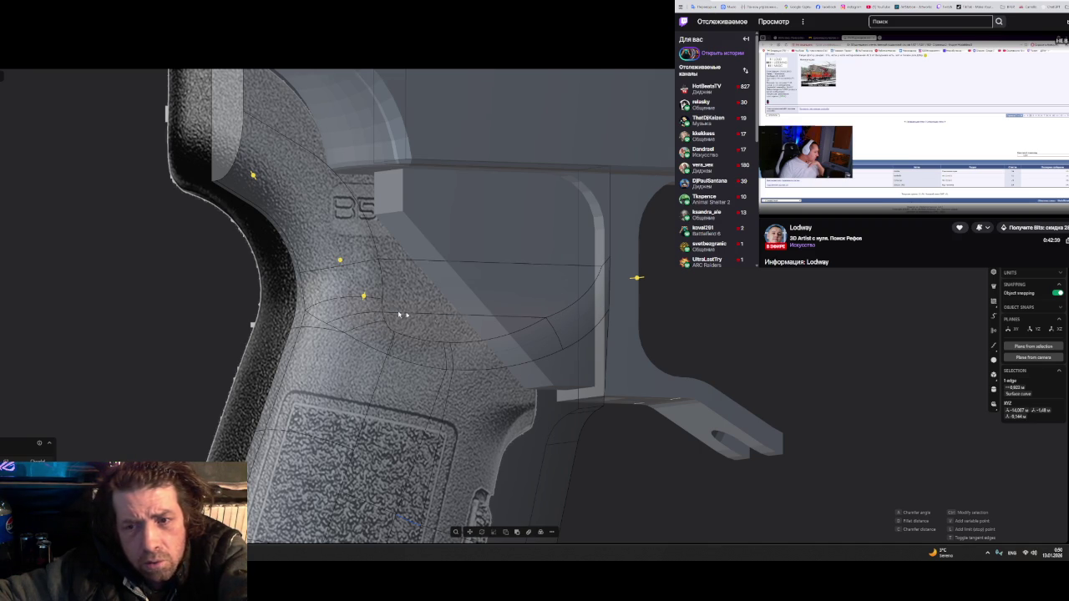
left_click(580, 320)
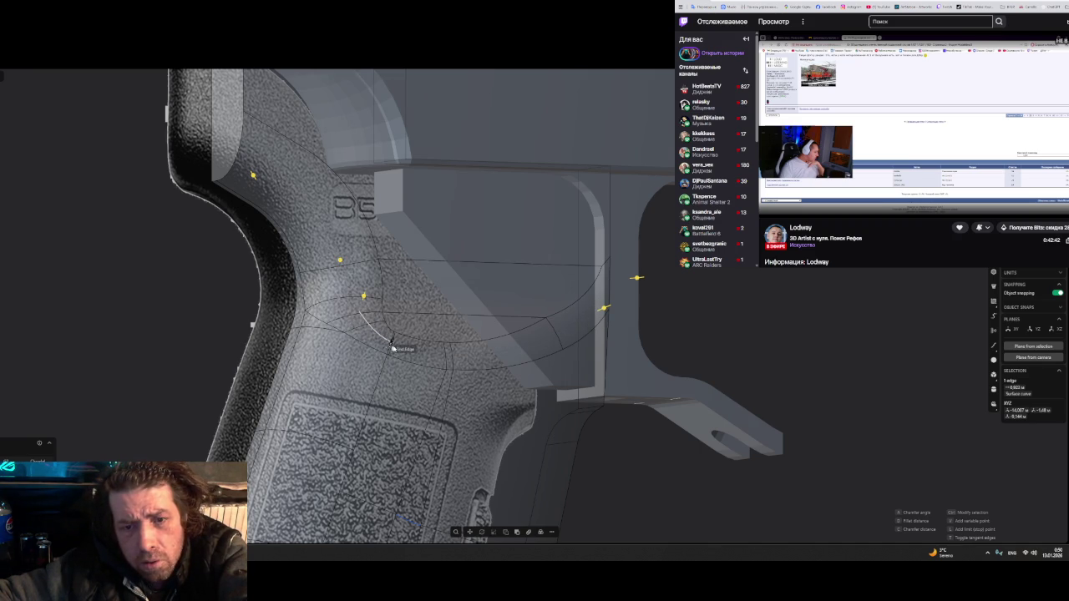
left_click(456, 361)
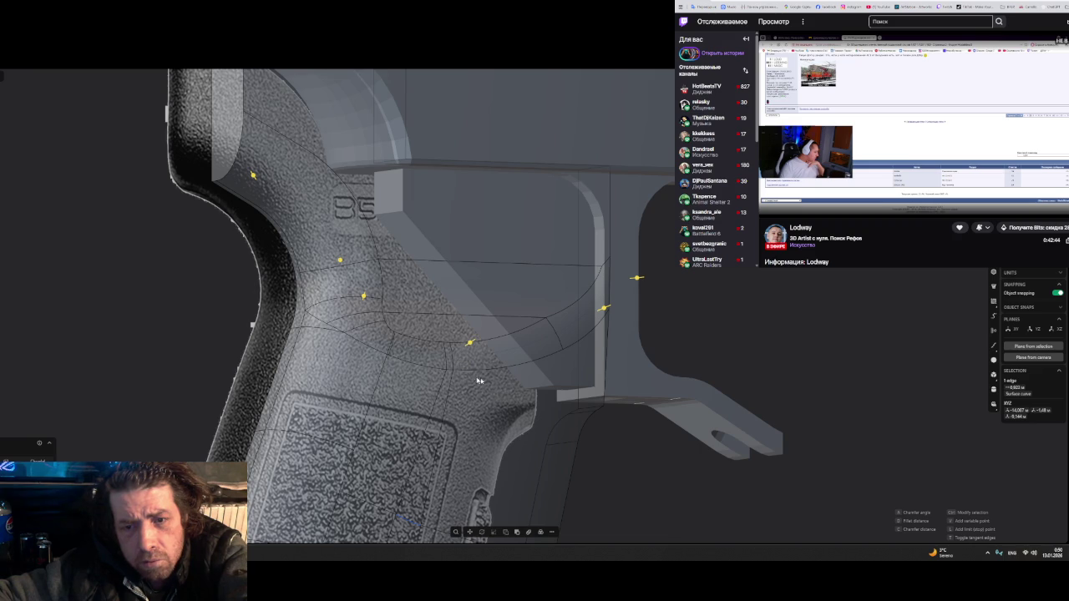
middle_click_drag(539, 380, 641, 279)
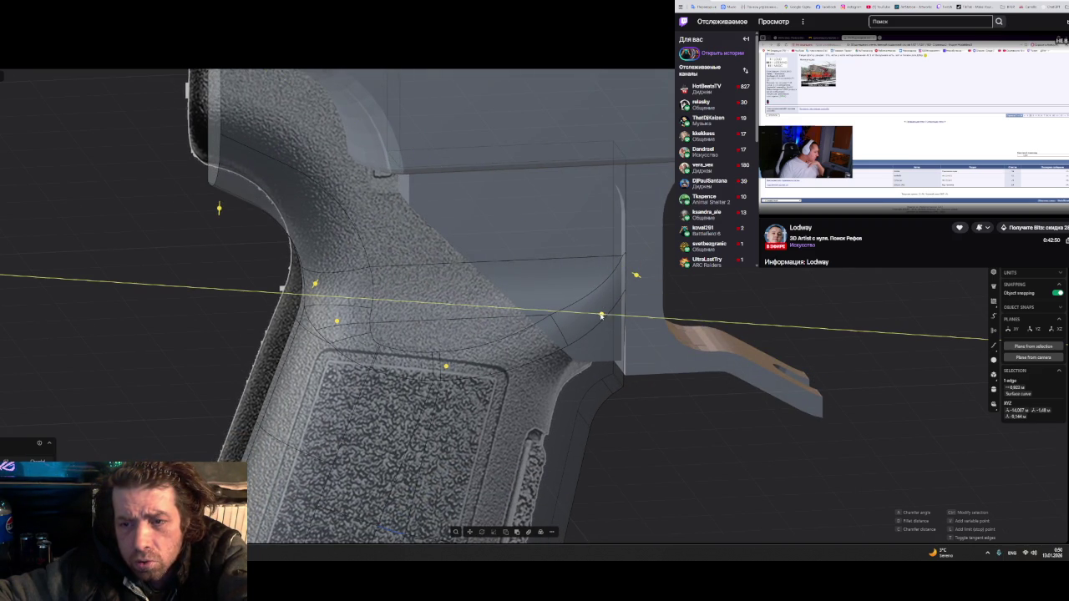
- Reduce one variable point's fillet distance to 0.52682 and check the result from other angles
left_click_drag(600, 316, 595, 315)
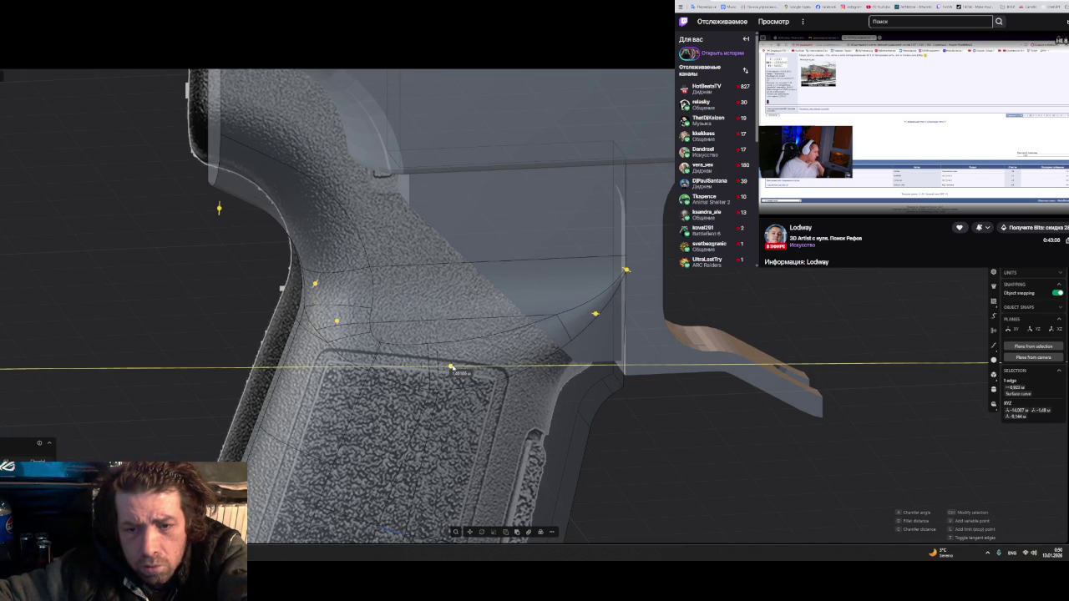
mouse_move(448, 364)
middle_mouse_down()
mouse_move(281, 334)
mouse_move(239, 375)
mouse_move(317, 367)
mouse_move(362, 398)
mouse_move(460, 373)
mouse_move(468, 388)
mouse_move(457, 375)
mouse_move(465, 384)
mouse_move(340, 369)
mouse_move(291, 401)
mouse_move(234, 384)
mouse_move(370, 393)
middle_mouse_up()
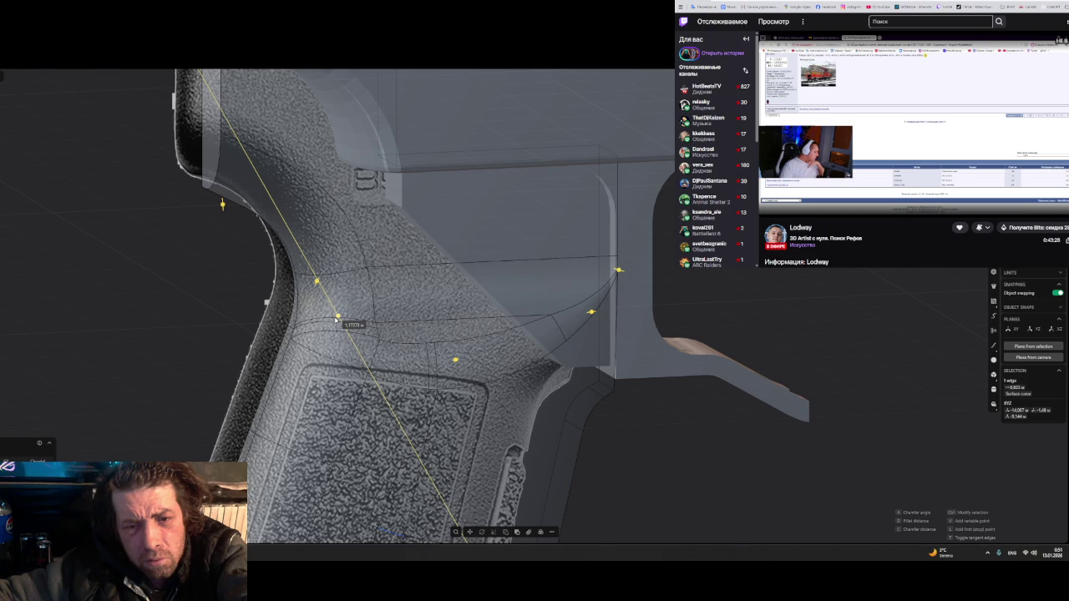
mouse_move(336, 319)
middle_mouse_down()
mouse_move(288, 316)
mouse_move(233, 341)
mouse_move(243, 351)
mouse_move(315, 351)
mouse_move(318, 314)
middle_mouse_up()
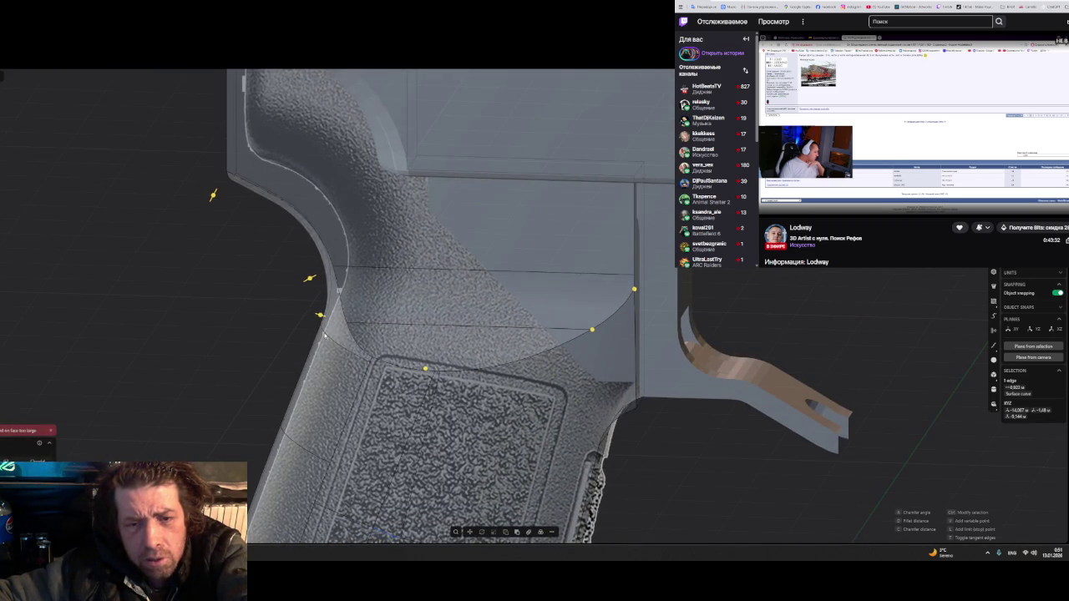
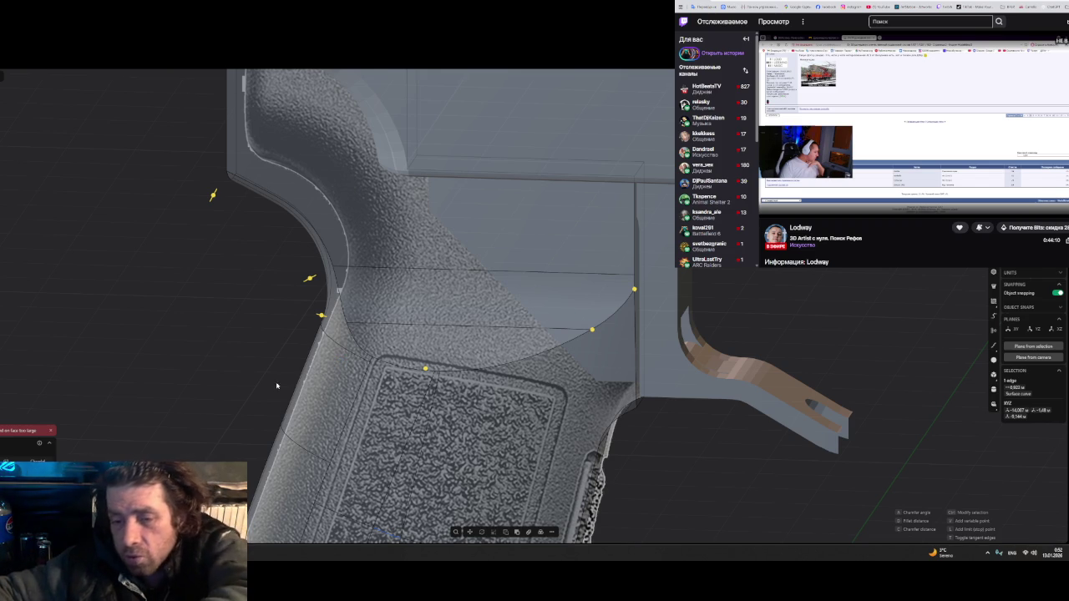
- Inspect the failing fillet on the grip-to-receiver curve, cancel it, and select a grip face
middle_click_drag(384, 324, 234, 240)
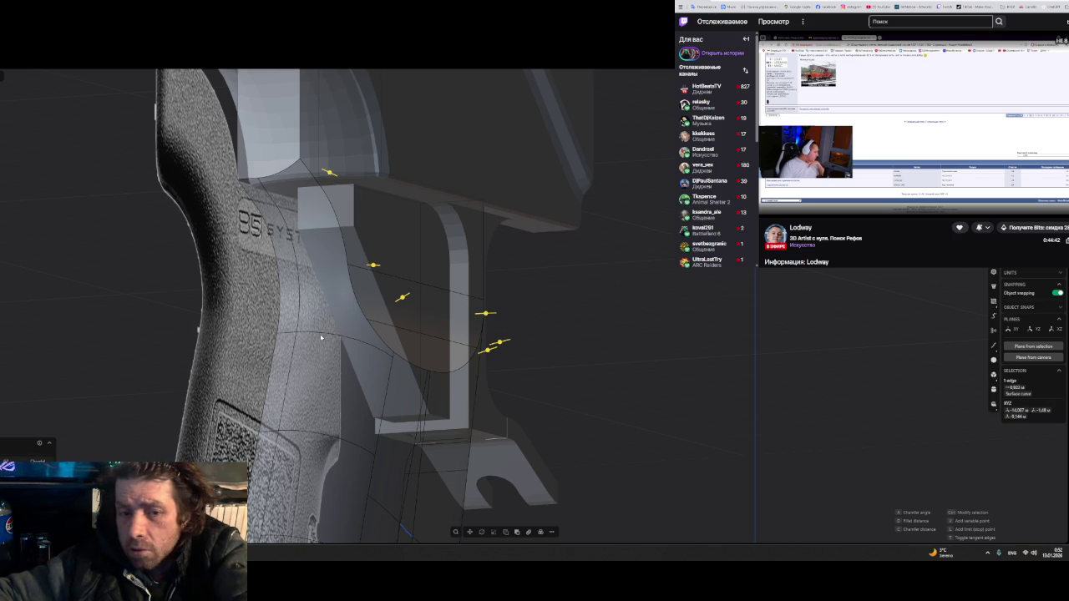
left_click(334, 337)
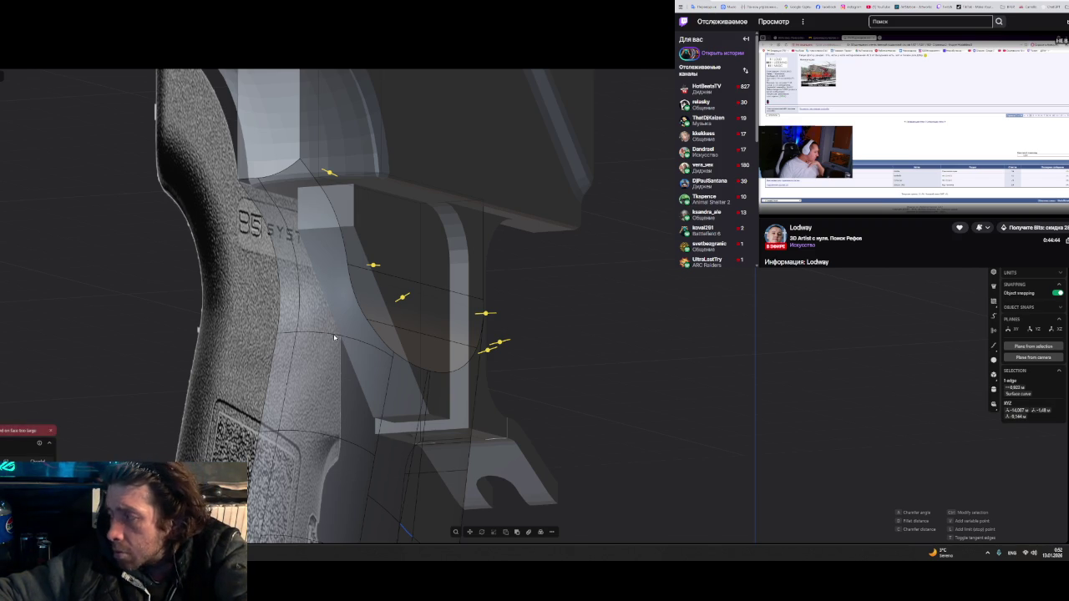
mouse_move(334, 337)
middle_mouse_down()
mouse_move(282, 347)
mouse_move(285, 223)
middle_mouse_up()
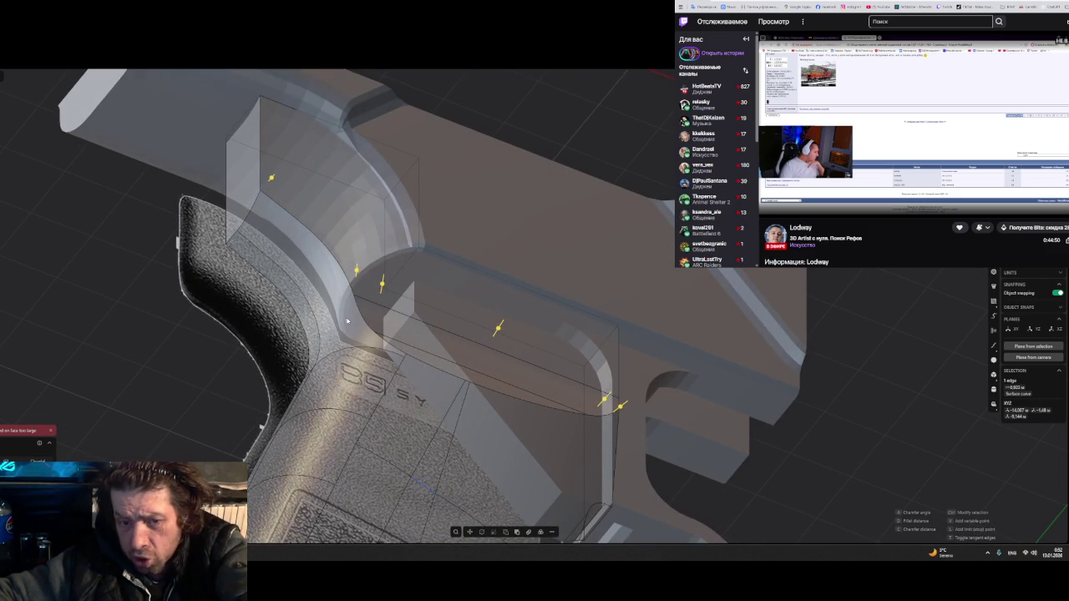
mouse_move(344, 324)
middle_mouse_down()
mouse_move(361, 368)
mouse_move(338, 366)
mouse_move(371, 329)
mouse_move(360, 373)
middle_mouse_up()
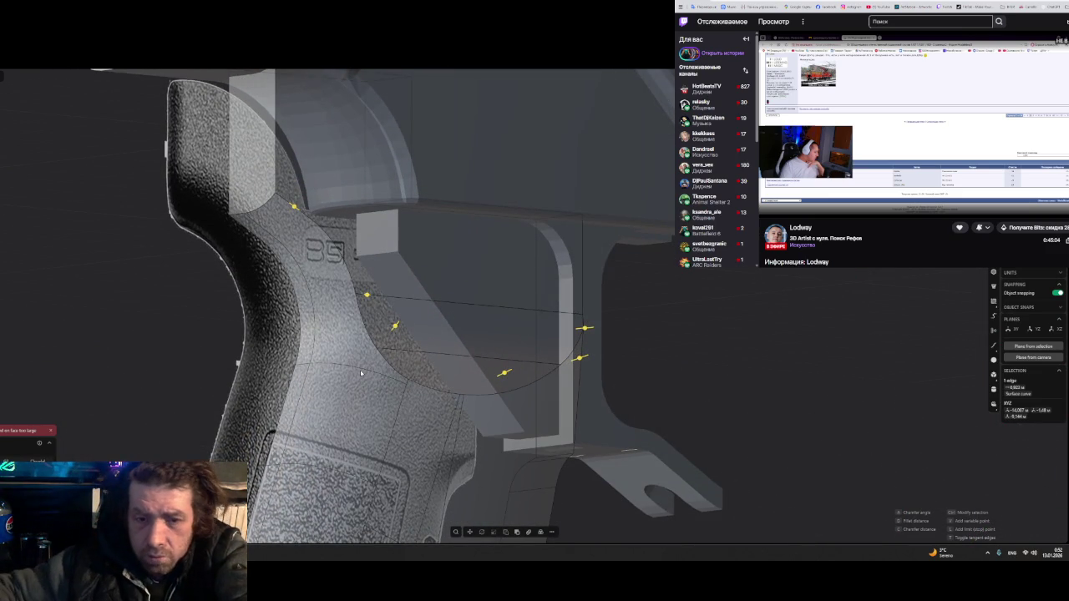
key("Escape")
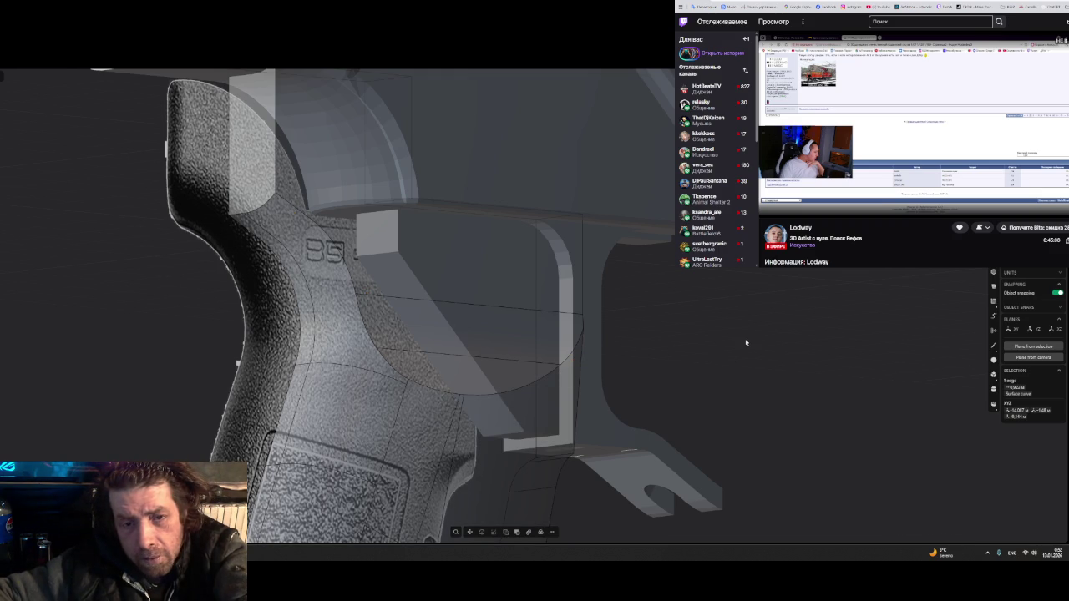
scroll(349, 367, "up", 3)
left_click(303, 347)
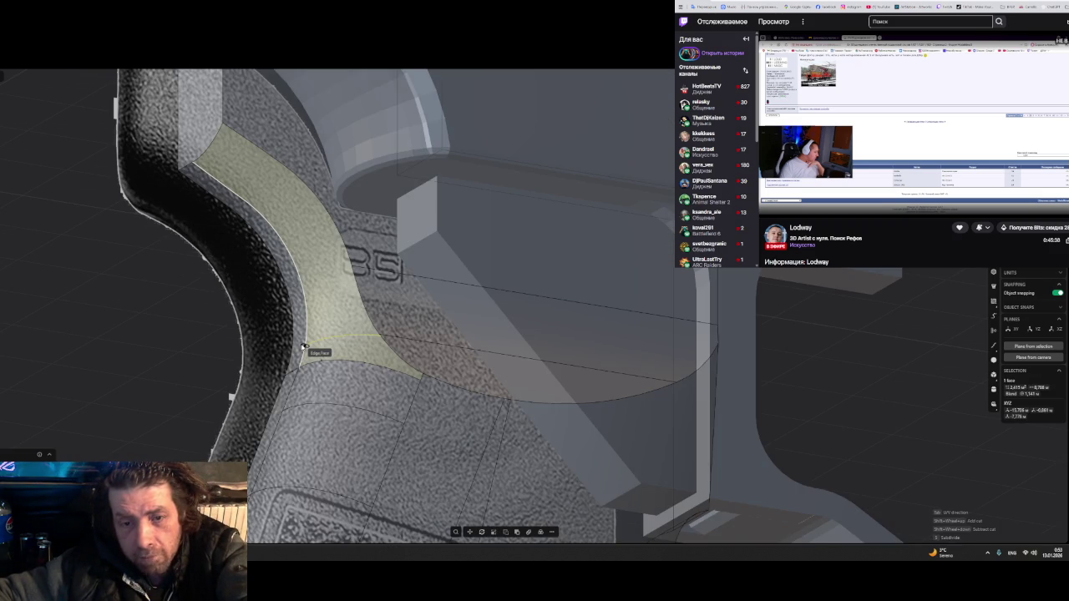
- Select the grip solid, move in close, and pick the edge along the grip's curved front
double_click(379, 335)
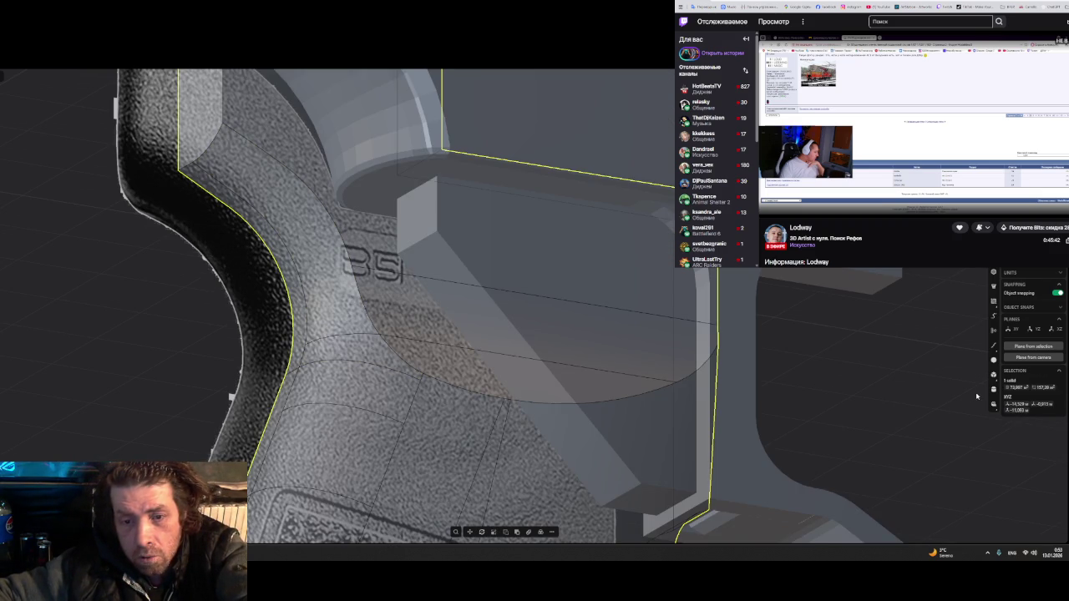
left_click(349, 357)
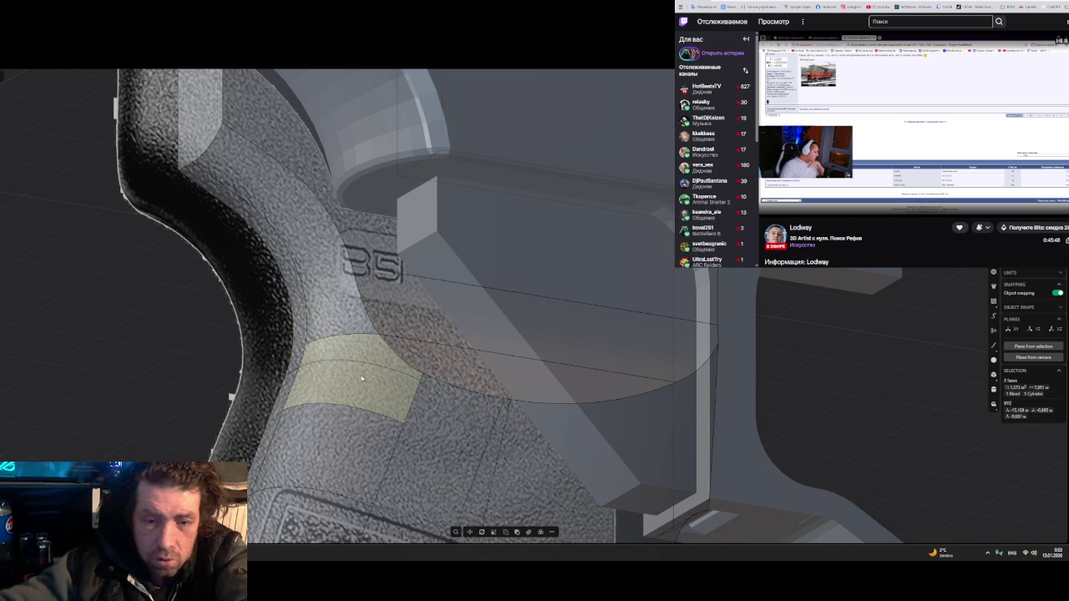
double_click(362, 378)
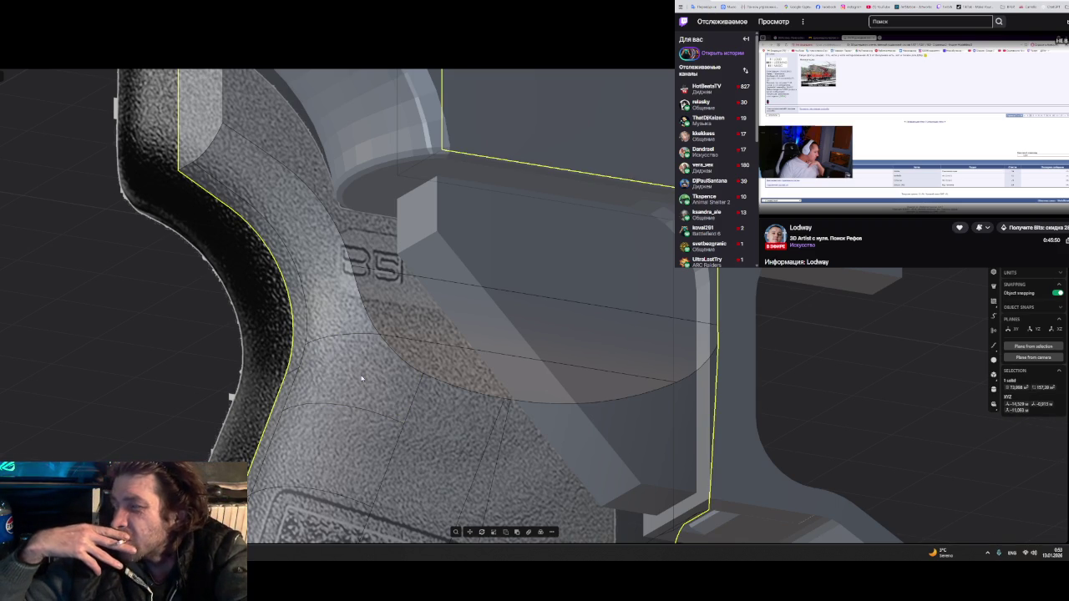
mouse_move(362, 379)
middle_mouse_down()
mouse_move(299, 390)
mouse_move(282, 408)
mouse_move(340, 397)
middle_mouse_up()
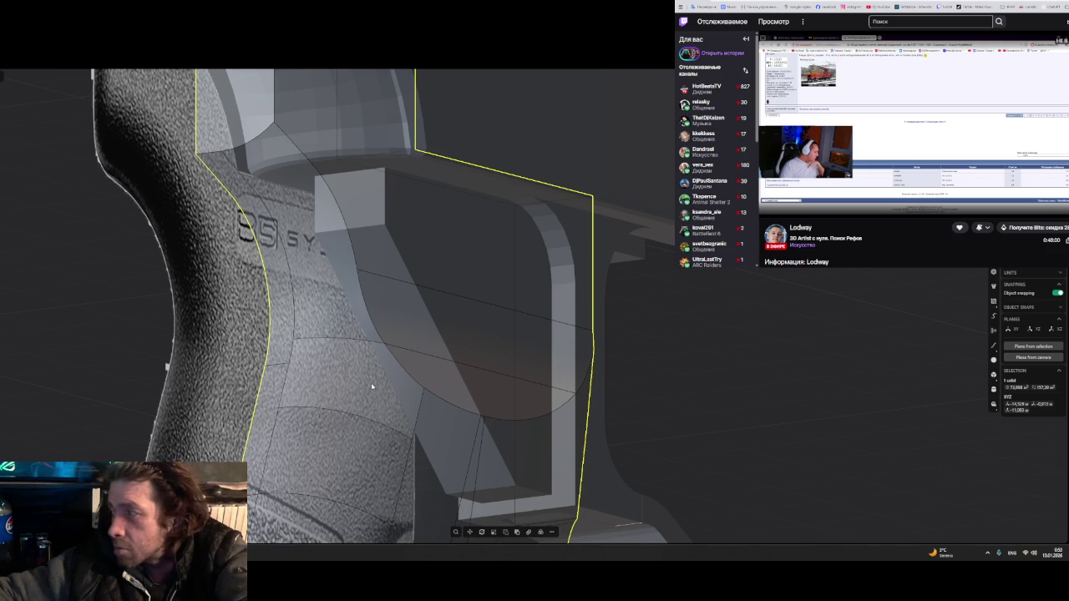
middle_click_drag(370, 384, 317, 388)
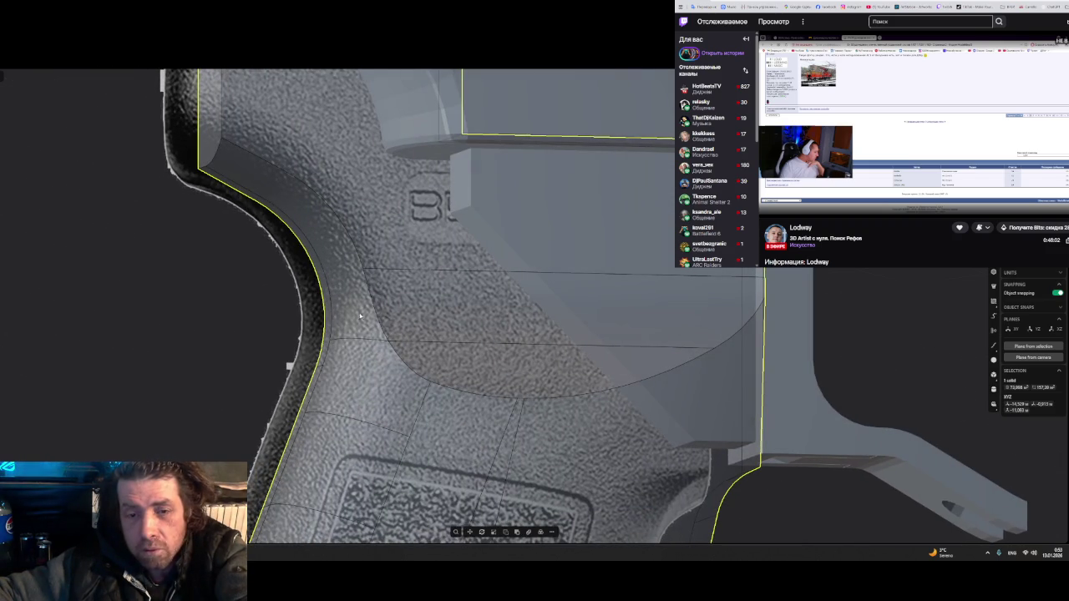
left_click(375, 308)
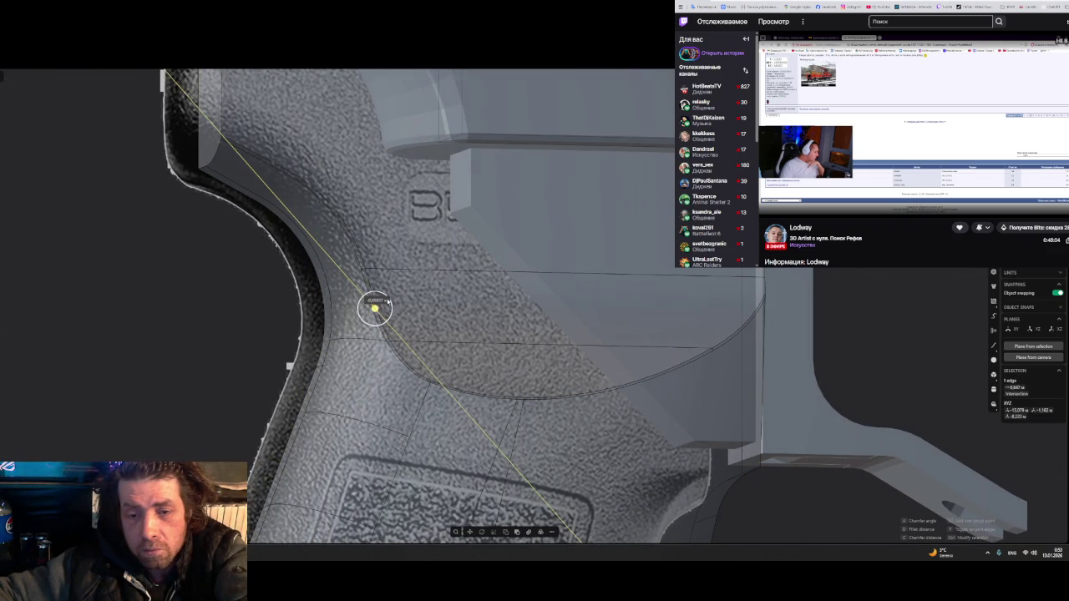
- Set the fillet size on the grip's front intersection edge and inspect the junction
mouse_move(376, 309)
left_mouse_down()
mouse_move(359, 291)
mouse_move(343, 299)
left_mouse_up()
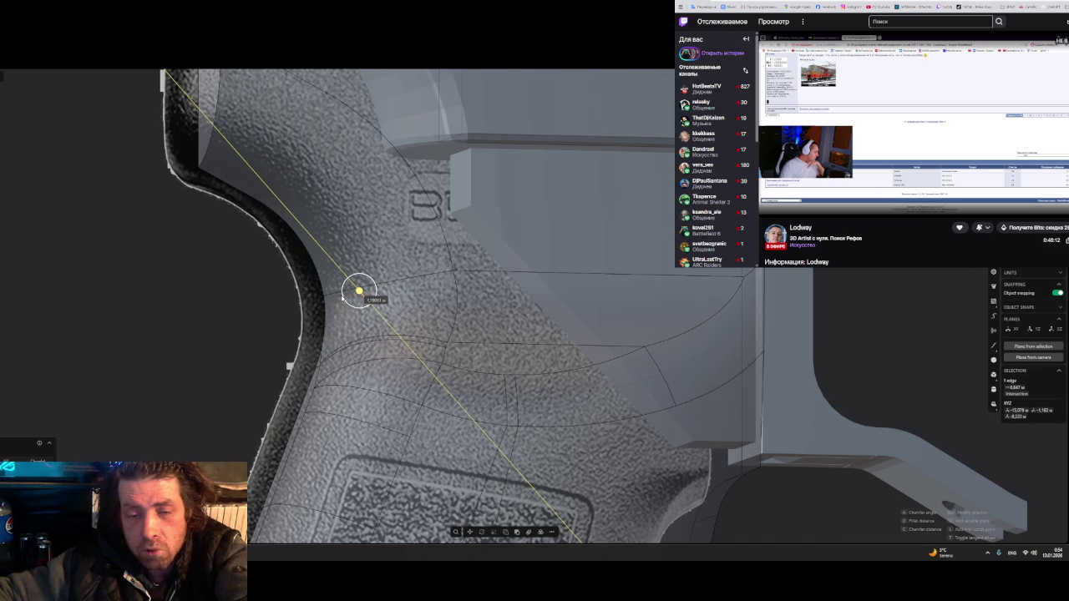
left_click_drag(342, 298, 343, 299)
mouse_move(437, 326)
middle_mouse_down()
mouse_move(490, 315)
mouse_move(449, 310)
mouse_move(443, 360)
mouse_move(401, 365)
mouse_move(370, 346)
mouse_move(529, 353)
mouse_move(548, 327)
mouse_move(542, 353)
middle_mouse_up()
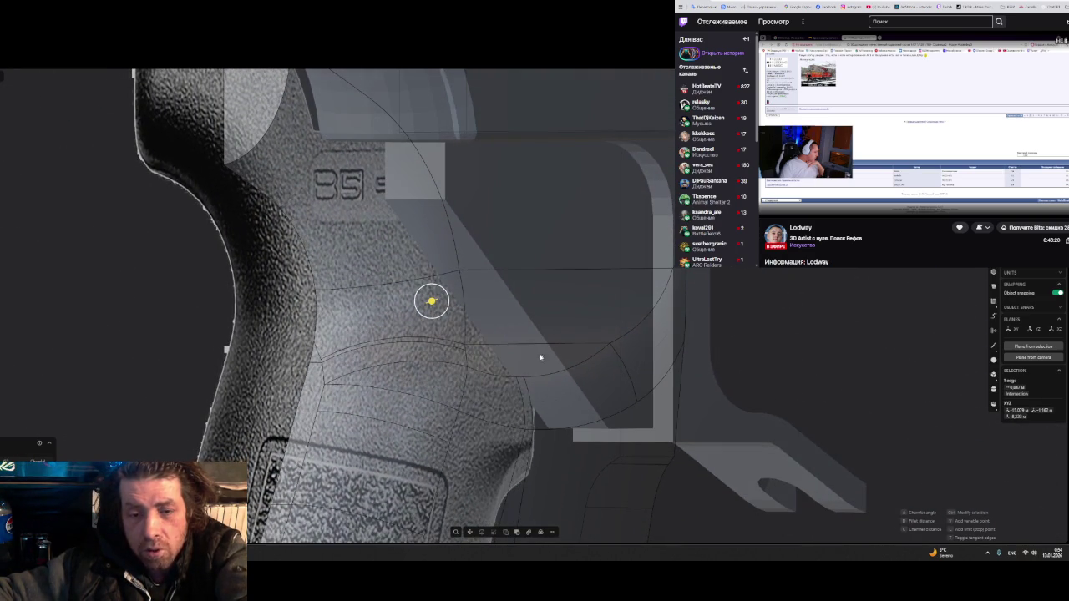
middle_click_drag(425, 420, 377, 401)
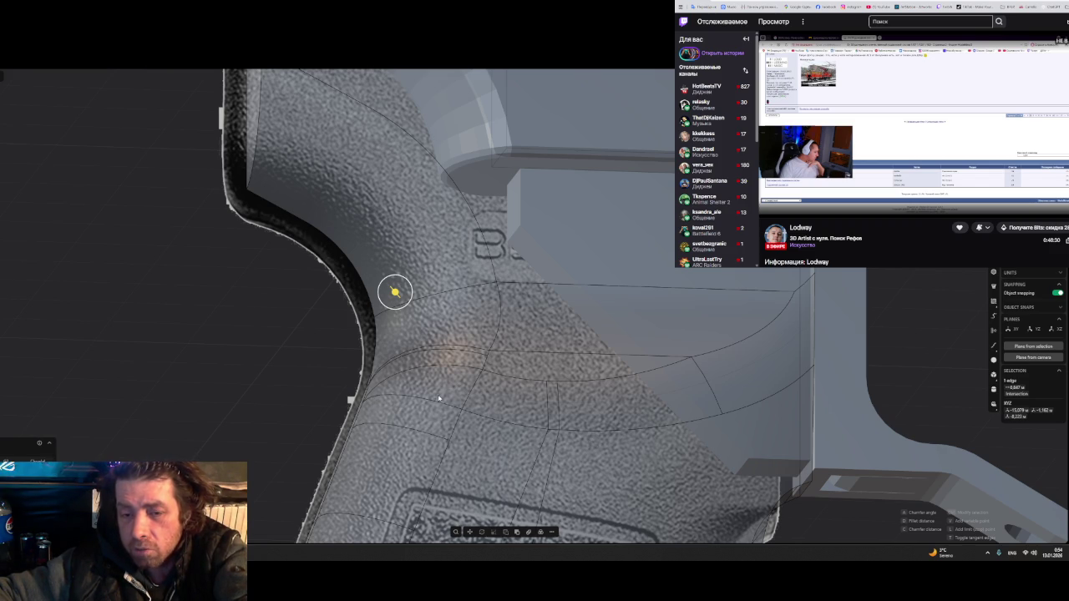
mouse_move(725, 410)
middle_mouse_down()
mouse_move(665, 389)
mouse_move(609, 423)
mouse_move(551, 408)
middle_mouse_up()
mouse_move(624, 279)
middle_mouse_down()
mouse_move(481, 308)
mouse_move(389, 310)
mouse_move(651, 328)
middle_mouse_up()
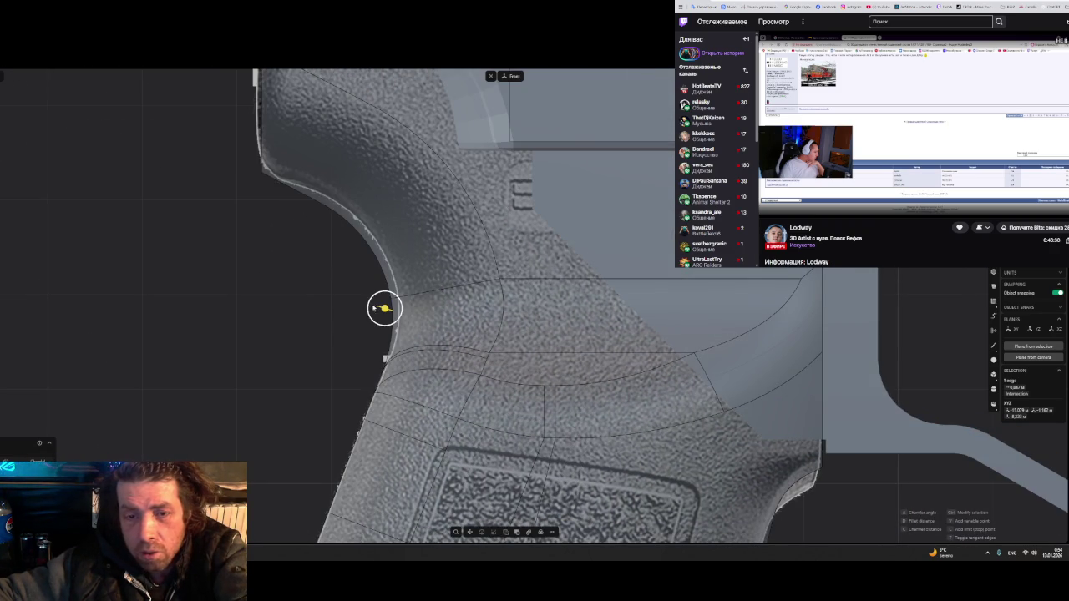
- Snap guide points on the edge and commit new cut curves across the grip surface
left_click(384, 308)
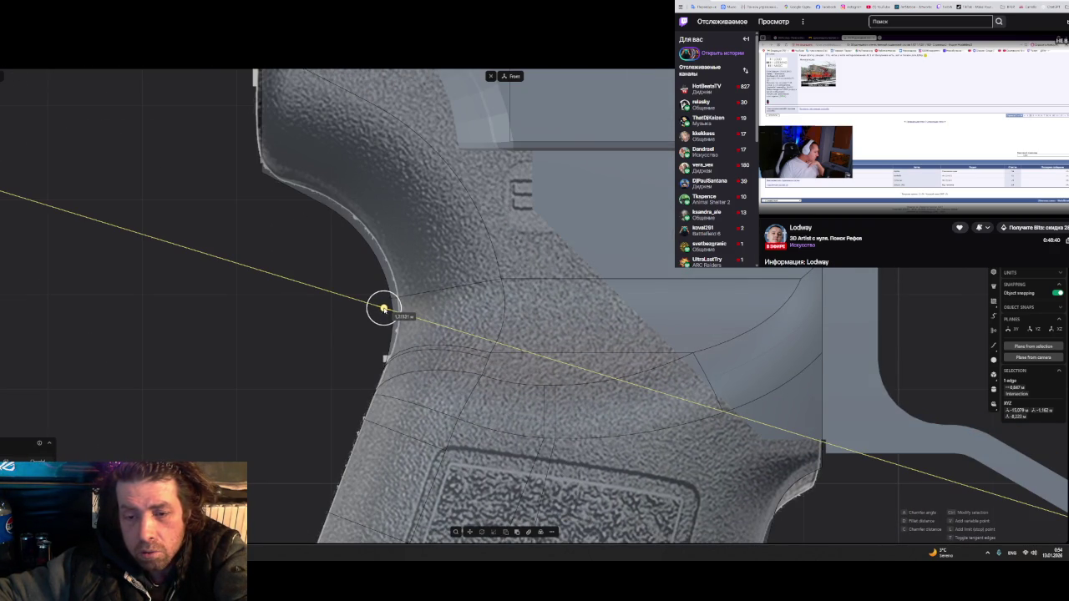
left_click(378, 307)
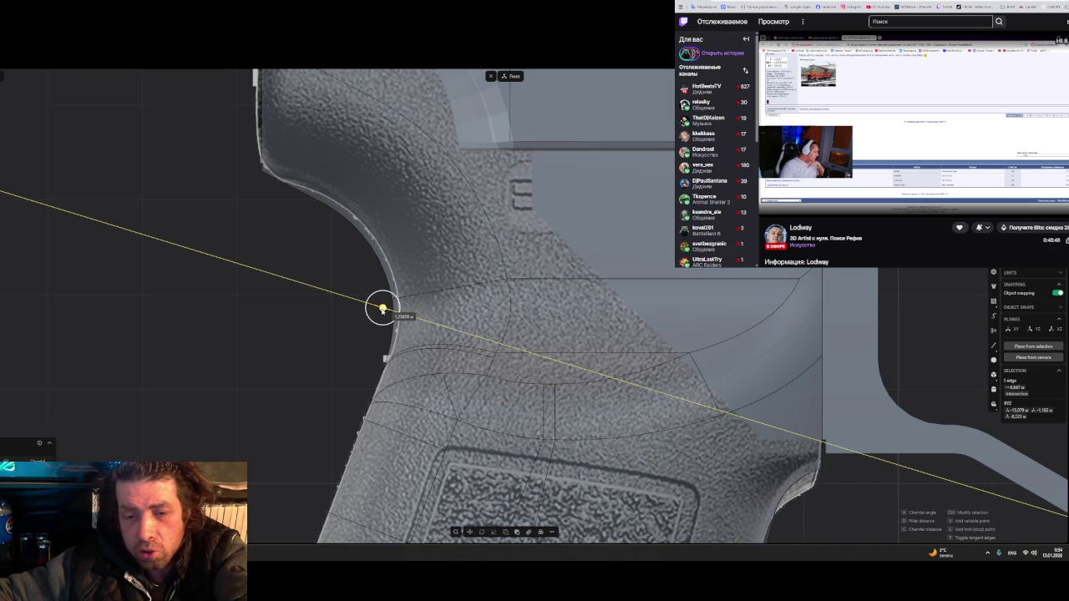
left_click(382, 309)
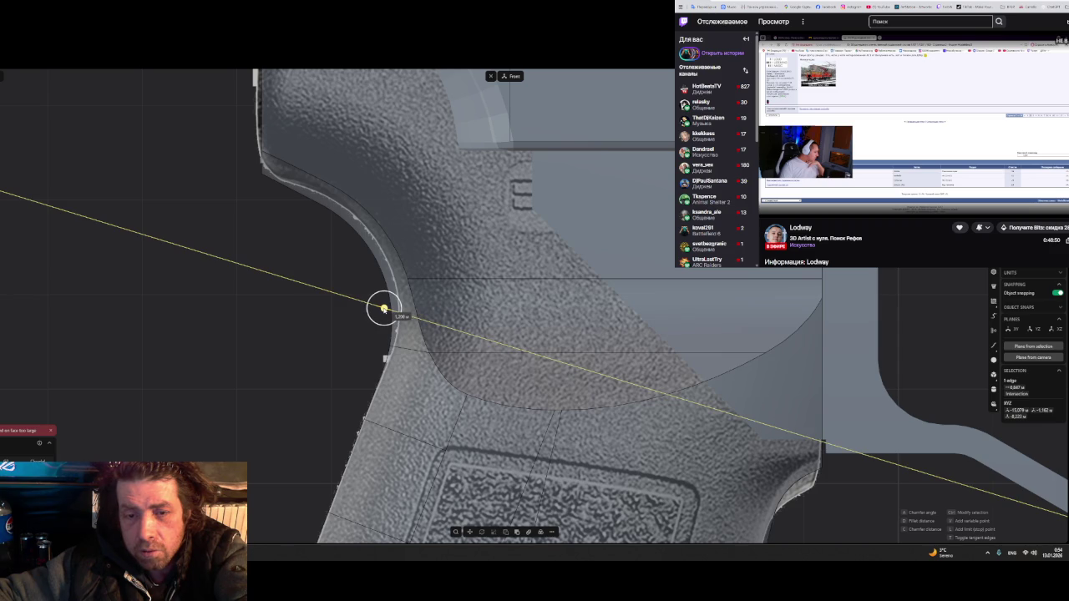
left_click(382, 309)
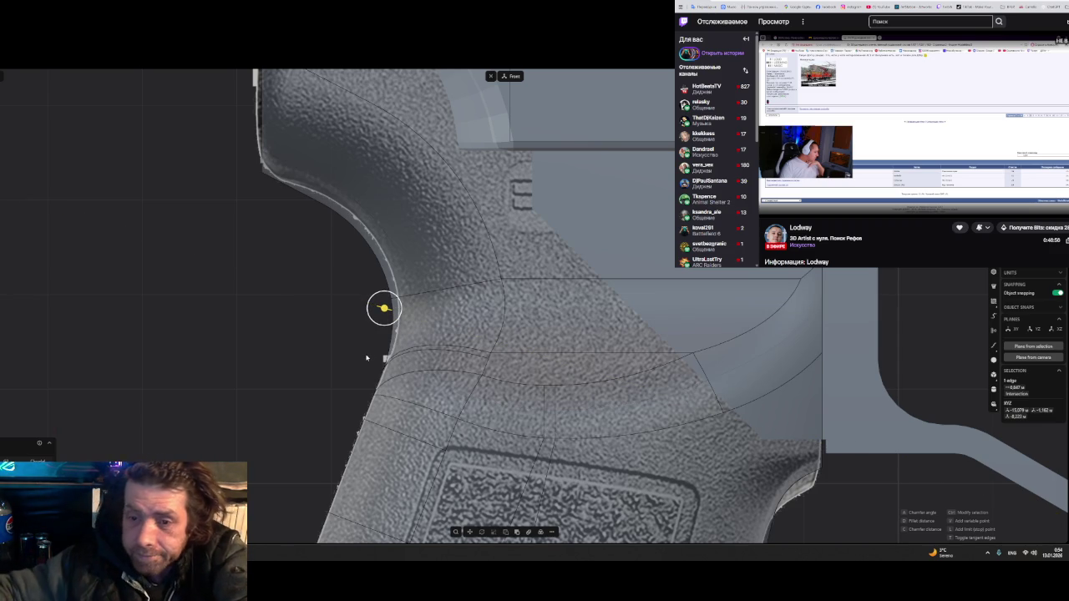
mouse_move(551, 425)
middle_mouse_down()
mouse_move(596, 380)
mouse_move(649, 366)
mouse_move(677, 342)
mouse_move(613, 331)
mouse_move(587, 375)
middle_mouse_up()
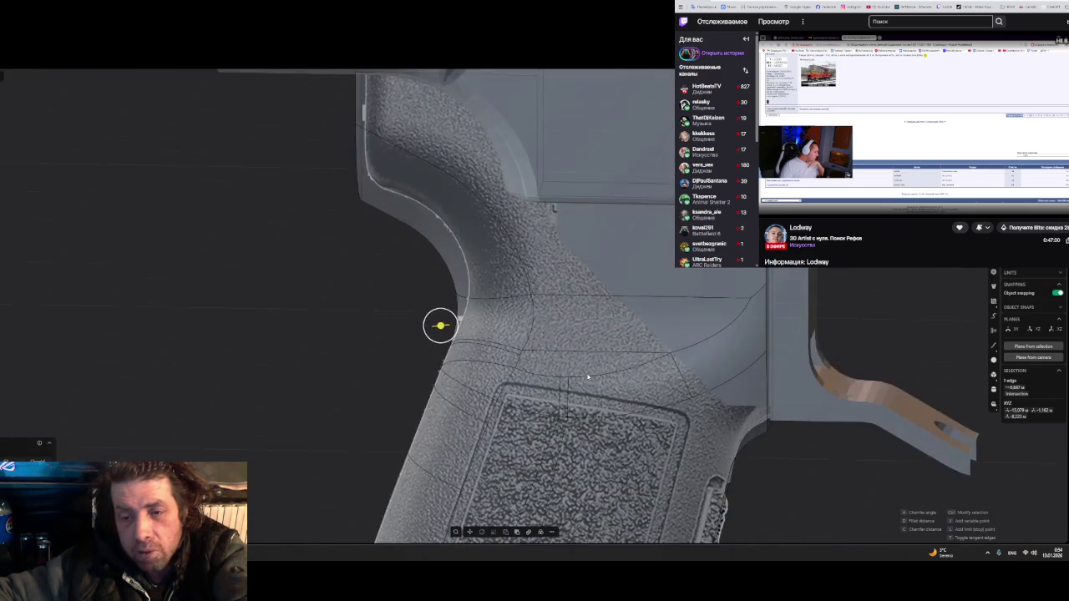
mouse_move(519, 332)
middle_mouse_down()
mouse_move(548, 339)
mouse_move(515, 301)
mouse_move(470, 328)
mouse_move(523, 312)
mouse_move(559, 319)
mouse_move(251, 323)
middle_mouse_up()
scroll(573, 301, "down", 3)
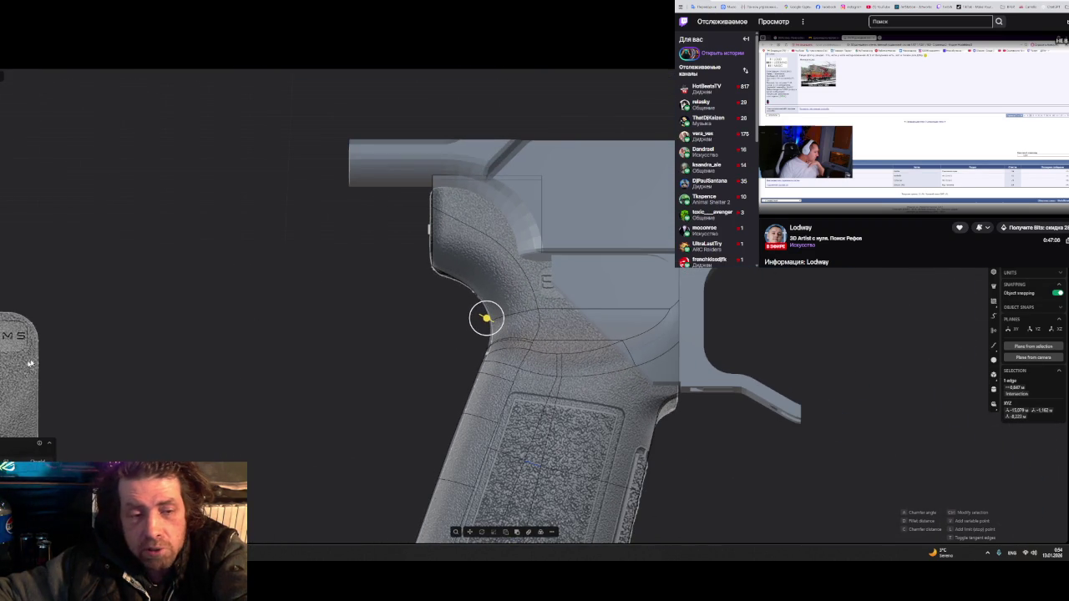
- Capture the grip reference photo and mark its front curve in red
key("alt+Tab")
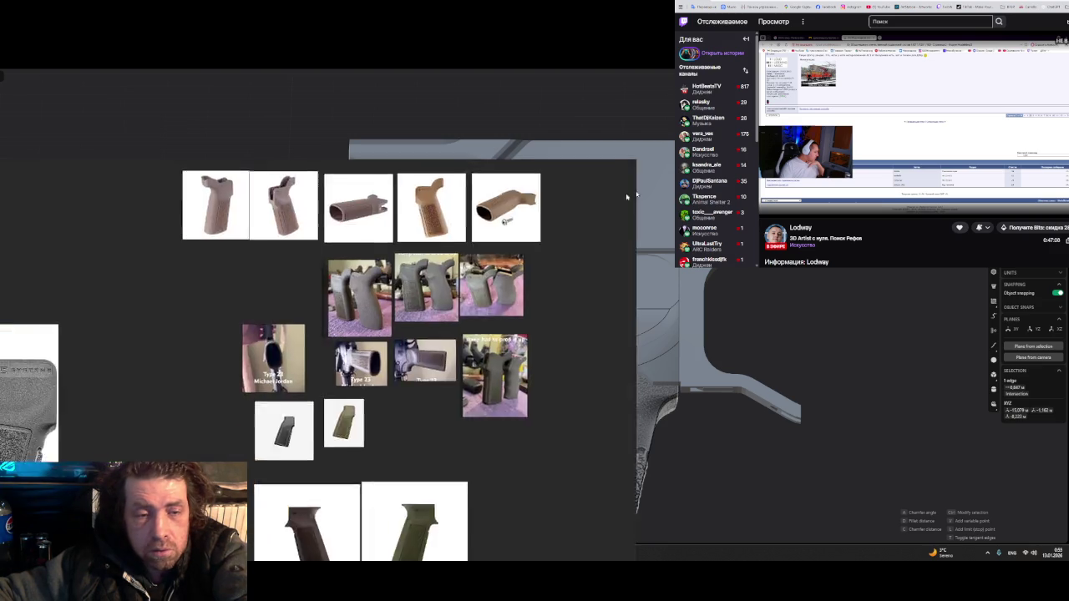
scroll(204, 350, "up", 5)
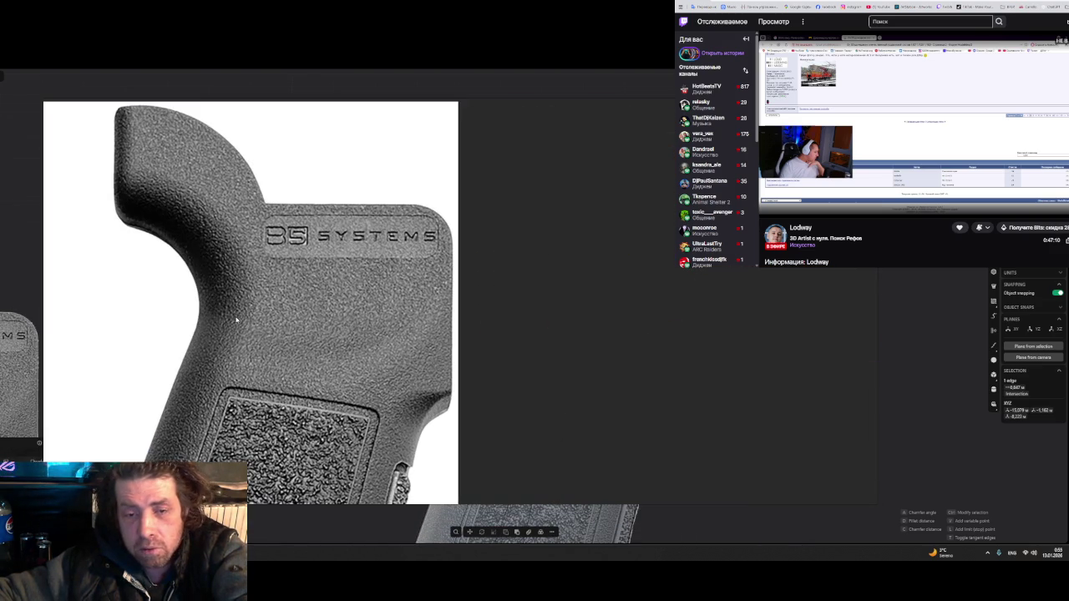
key("Print")
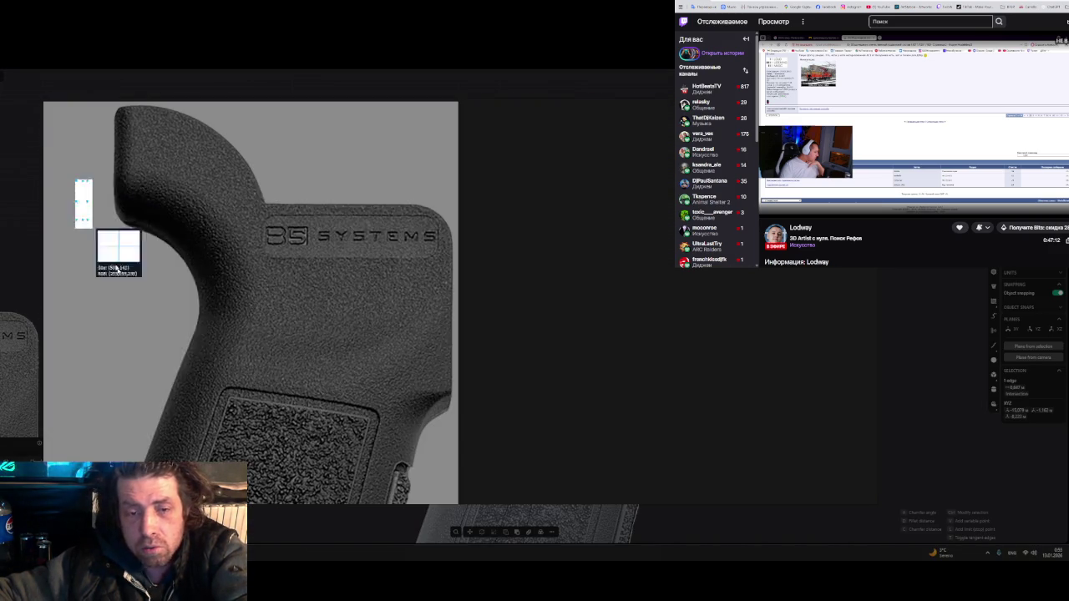
left_click_drag(75, 179, 560, 492)
left_click(436, 500)
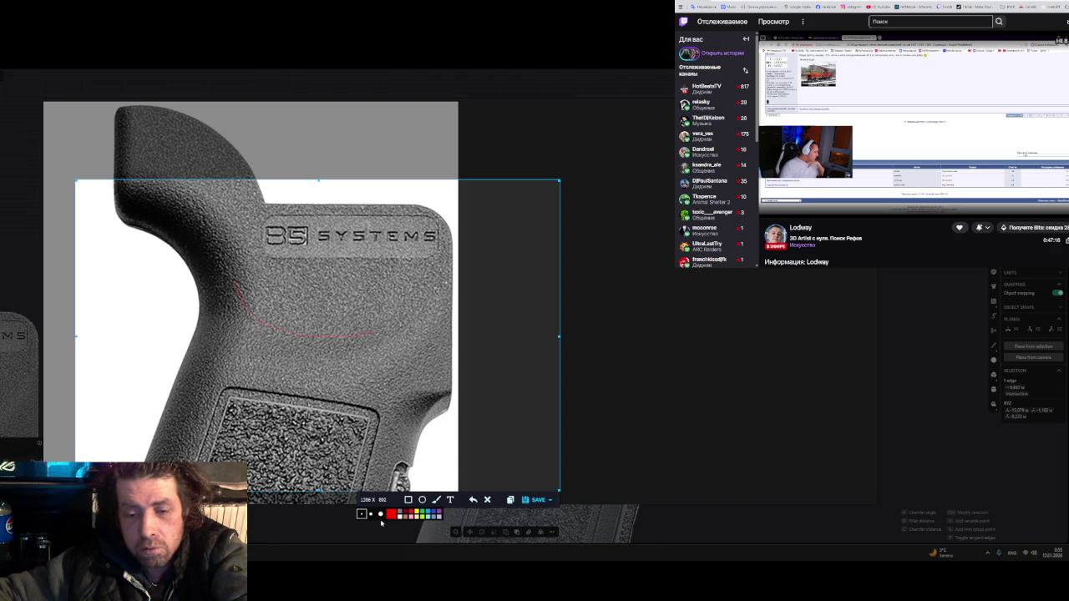
left_click_drag(213, 240, 392, 333)
key("Escape")
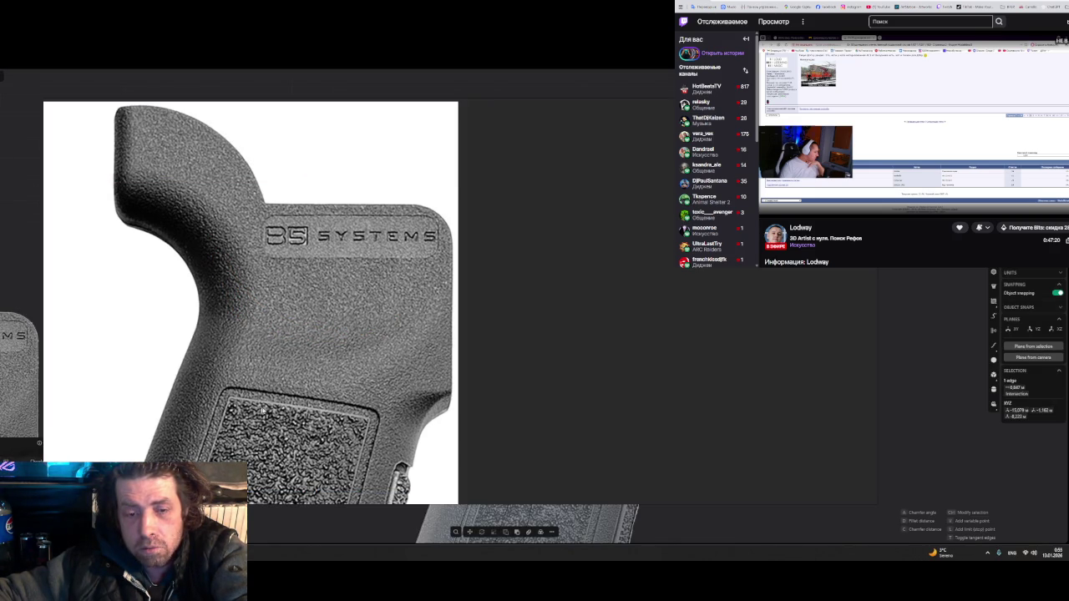
- Recapture the photo with a red line along the grip curve, then return to the model's side view
key("Print")
left_click_drag(79, 148, 530, 480)
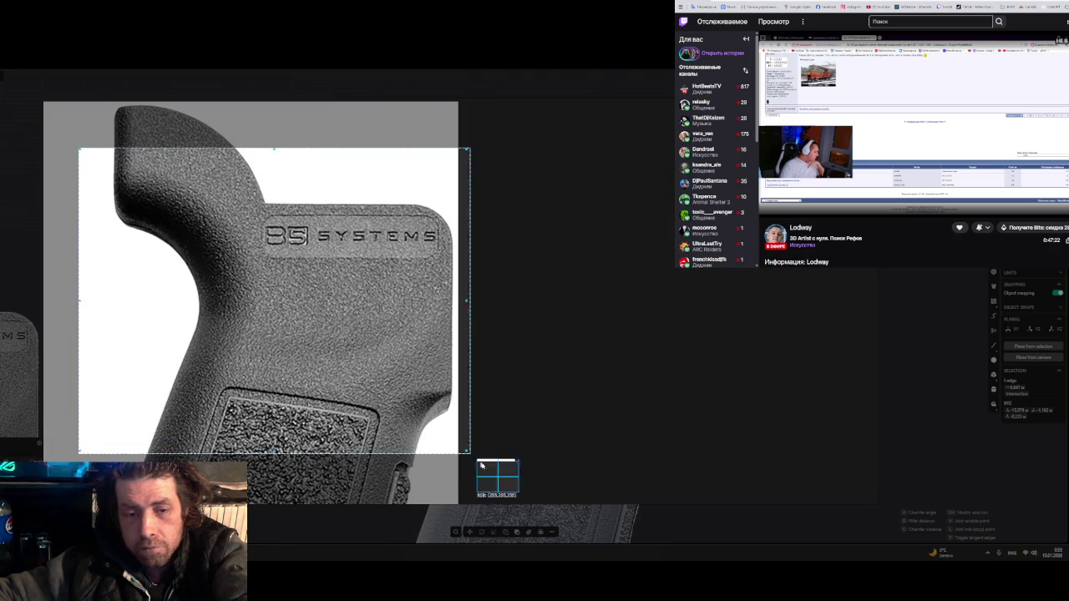
left_click(409, 490)
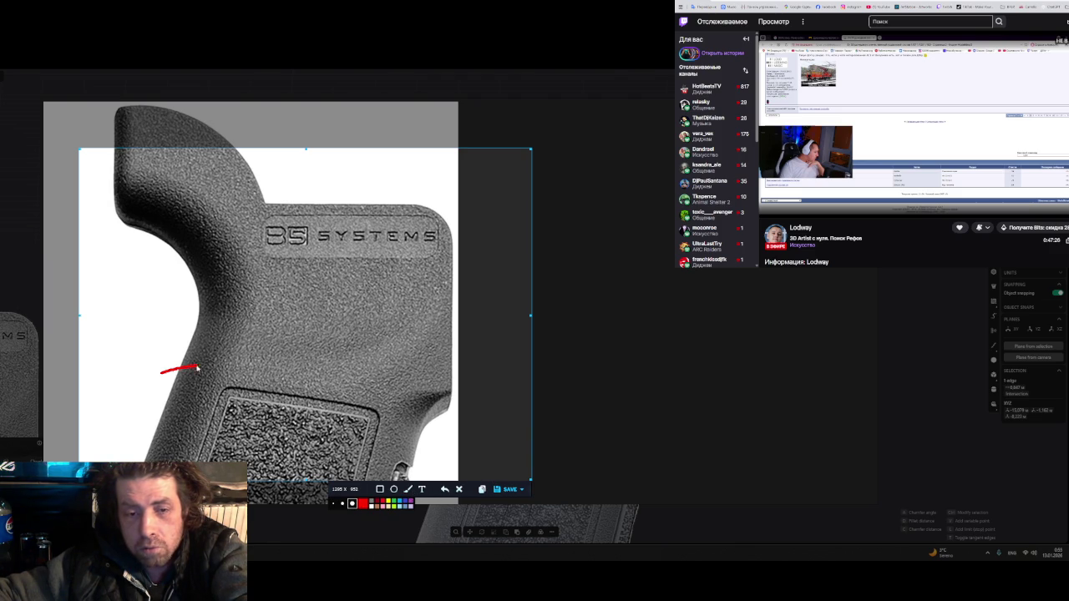
left_click_drag(322, 337, 401, 274)
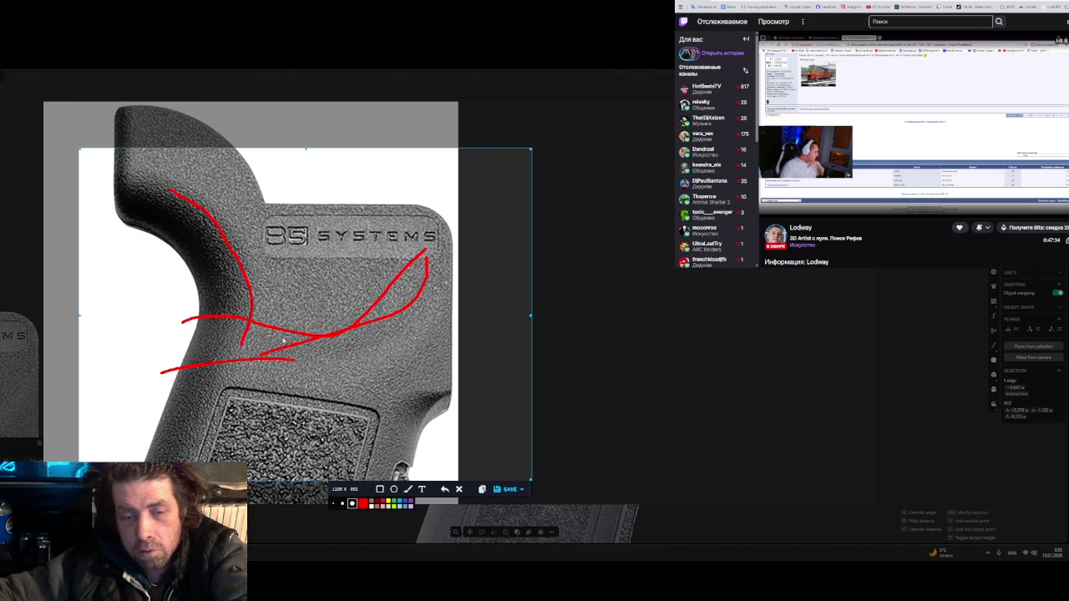
key("Escape")
key("Escape")
mouse_move(247, 342)
middle_mouse_down()
mouse_move(293, 337)
mouse_move(262, 365)
mouse_move(233, 336)
mouse_move(413, 344)
mouse_move(401, 363)
mouse_move(326, 357)
mouse_move(253, 327)
mouse_move(180, 348)
mouse_move(412, 360)
mouse_move(314, 343)
mouse_move(322, 331)
mouse_move(413, 359)
mouse_move(413, 369)
mouse_move(401, 353)
mouse_move(256, 360)
middle_mouse_up()
- Orbit to a flat side view of the grip and save the model as version 13
middle_click_drag(333, 359, 365, 339)
scroll(365, 339, "up", 2)
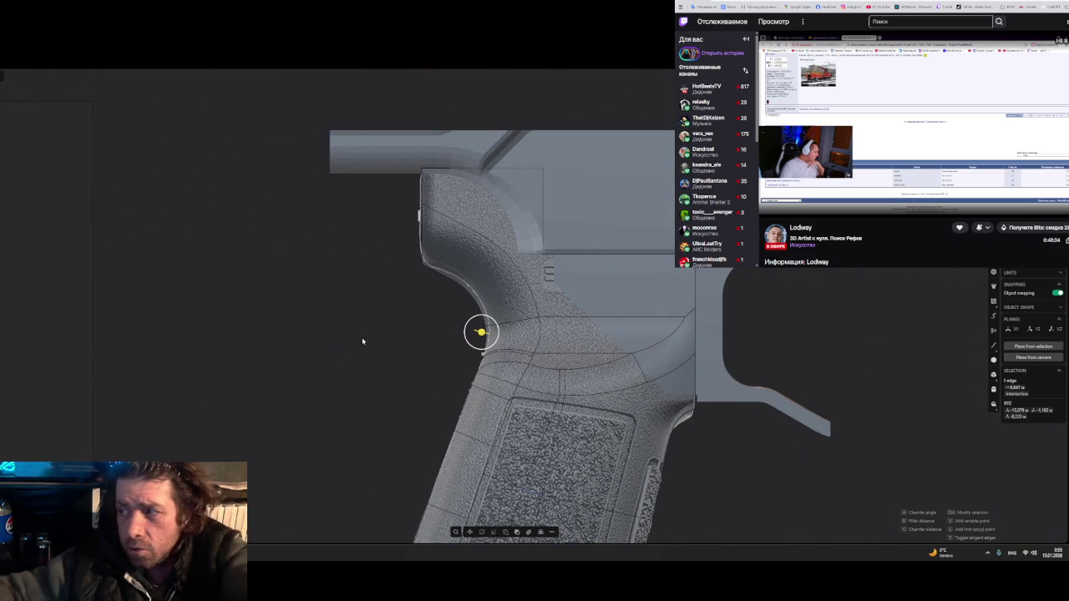
mouse_move(362, 340)
middle_mouse_down()
mouse_move(400, 336)
mouse_move(417, 306)
mouse_move(358, 275)
mouse_move(378, 304)
middle_mouse_up()
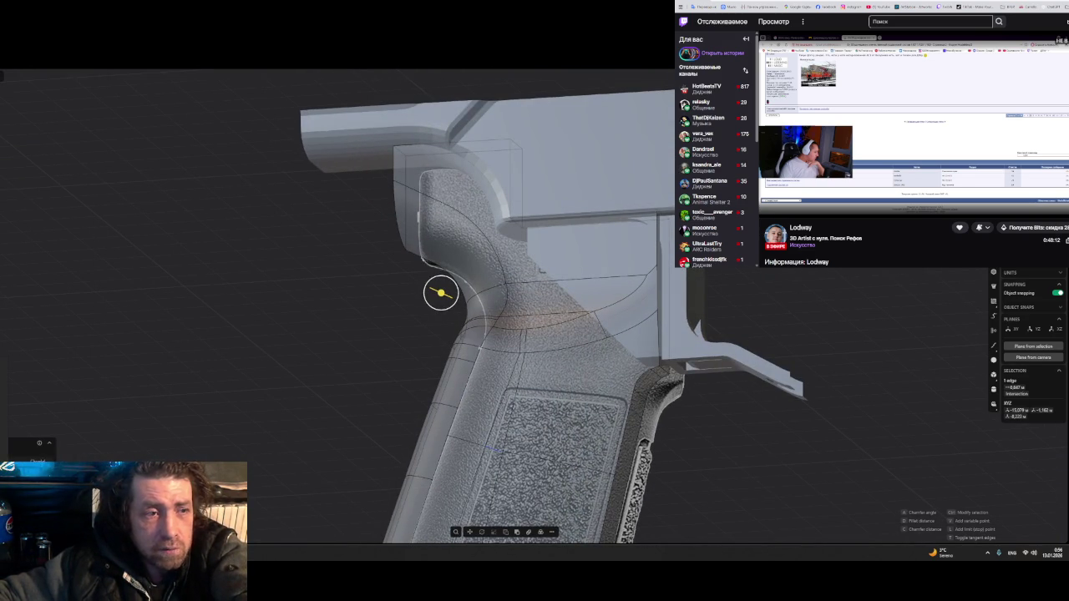
key("ctrl+s")
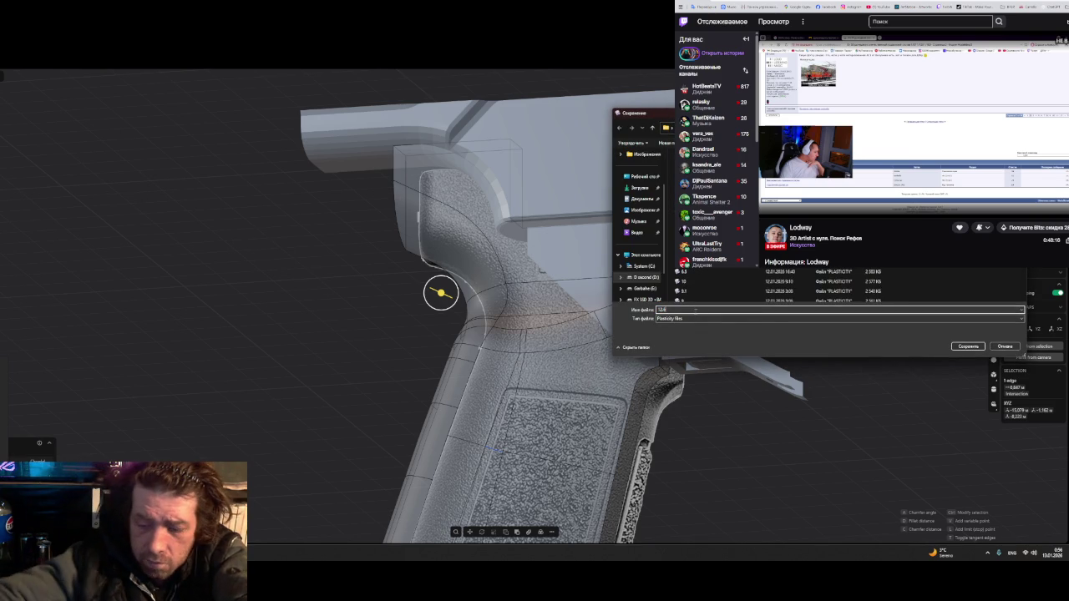
type("1")
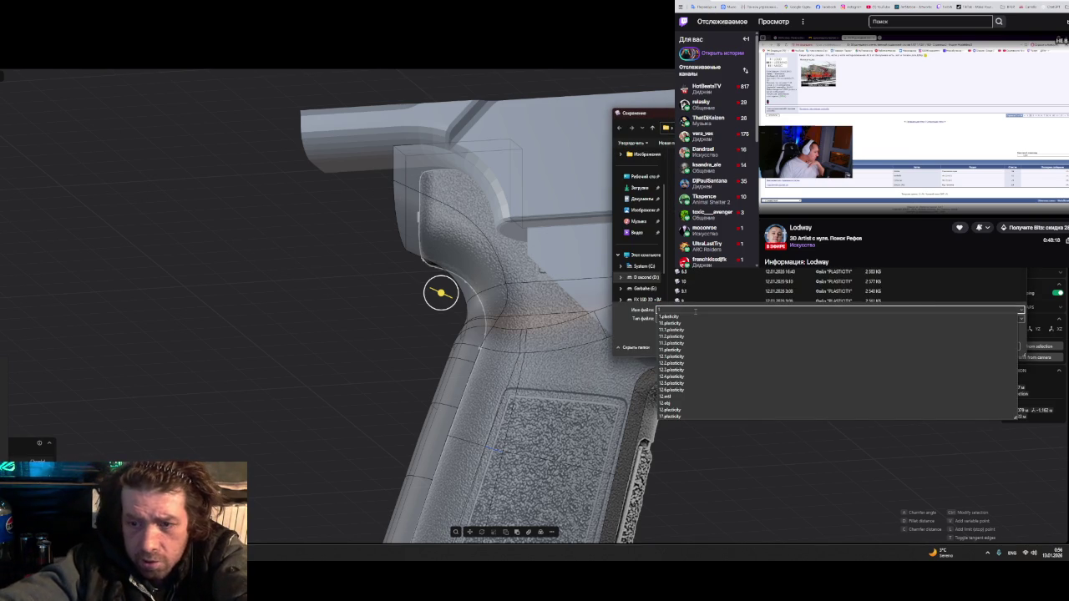
type("3.1")
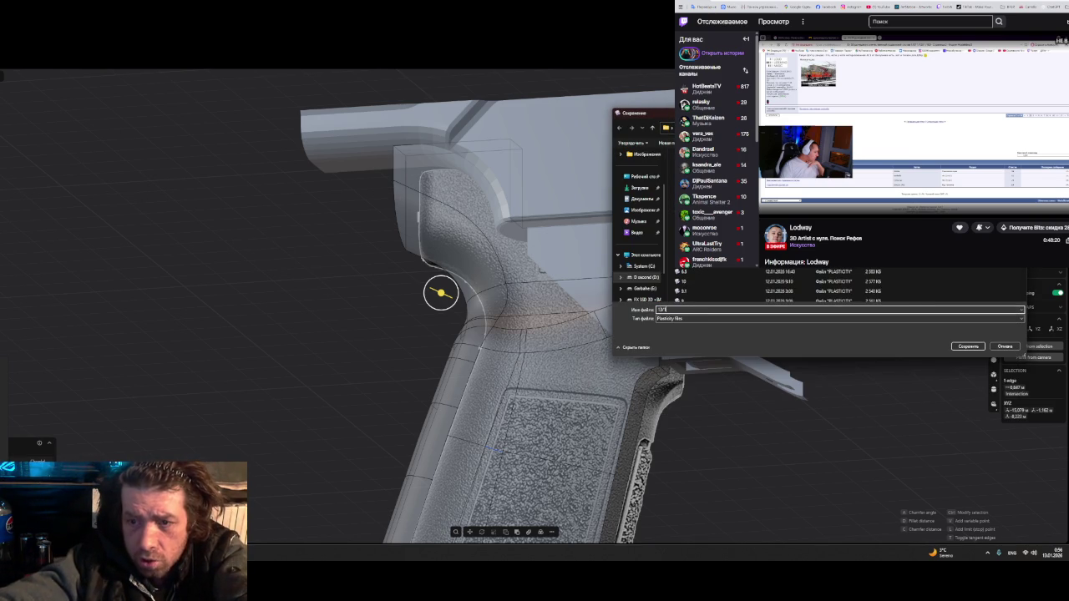
key("Return")
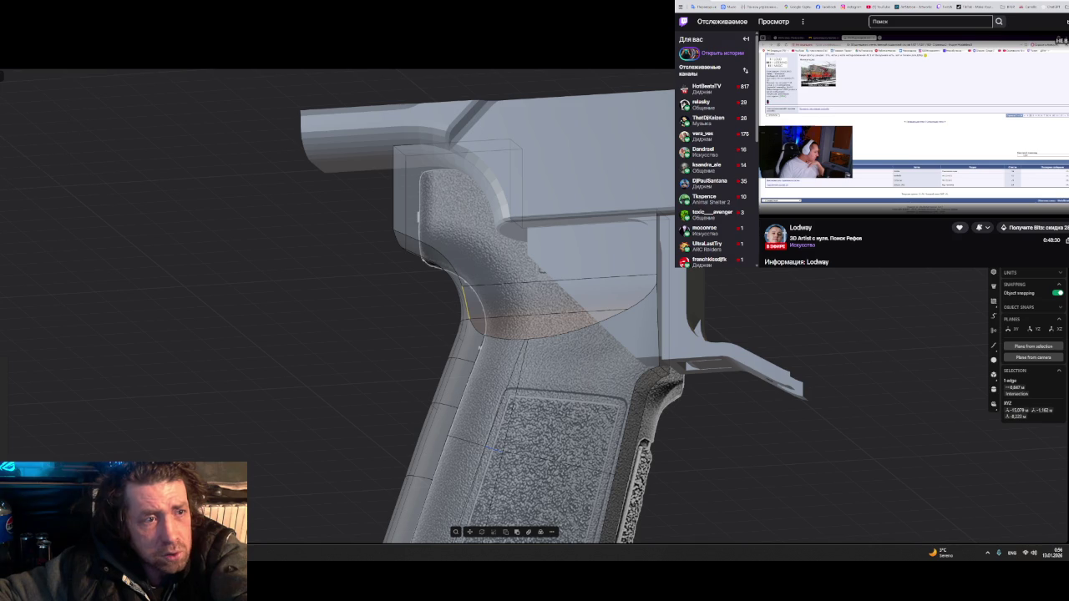
- Use Save As to save the model again under the name 13
key("ctrl+shift+s")
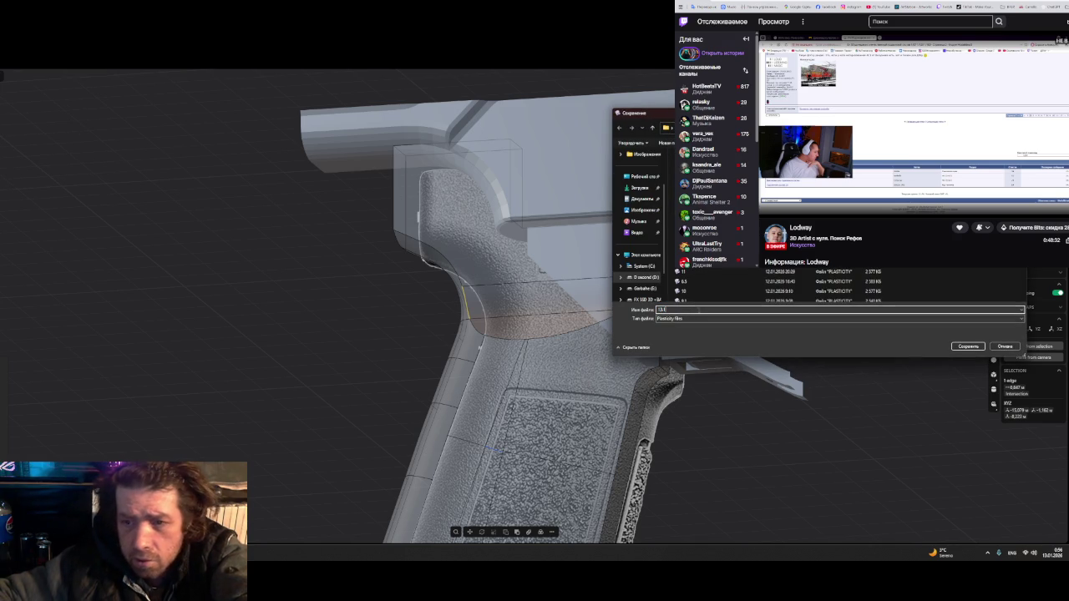
type("13")
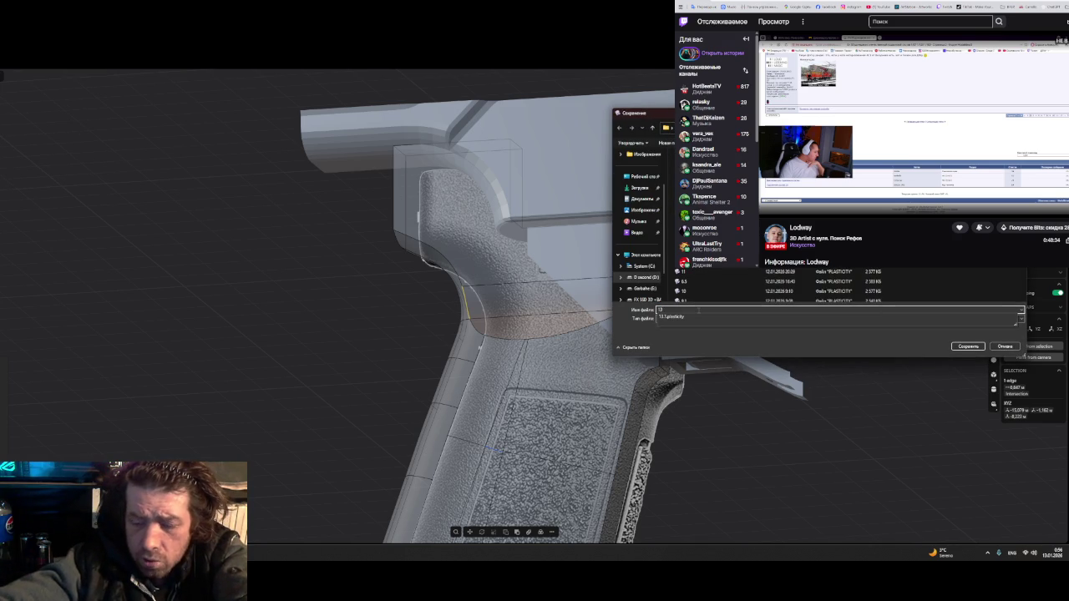
key("Return")
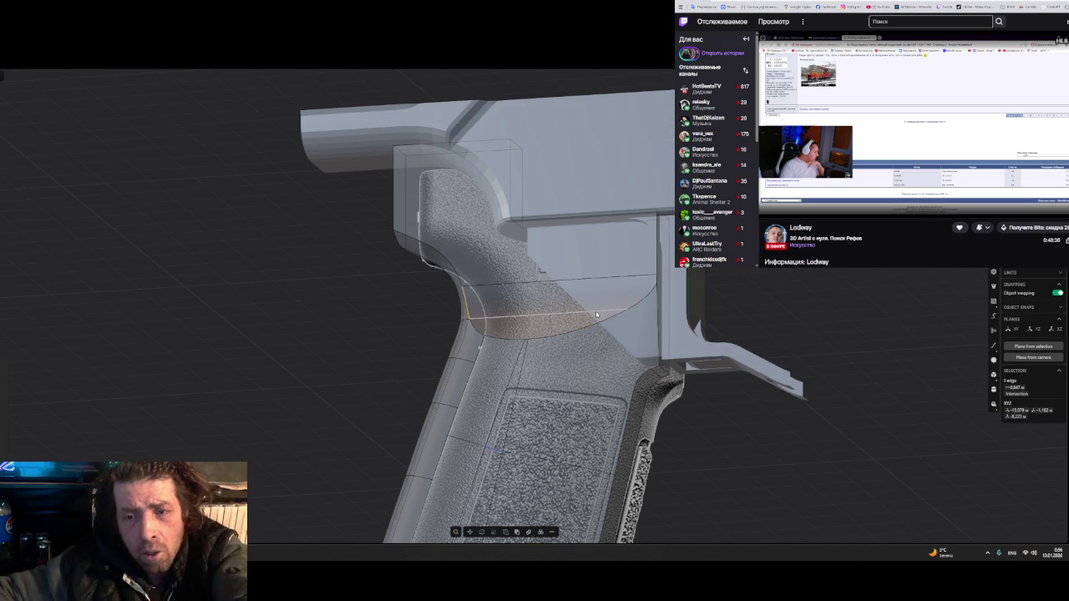
mouse_move(573, 314)
middle_mouse_down()
mouse_move(607, 303)
mouse_move(615, 342)
middle_mouse_up()
scroll(458, 347, "up", 2)
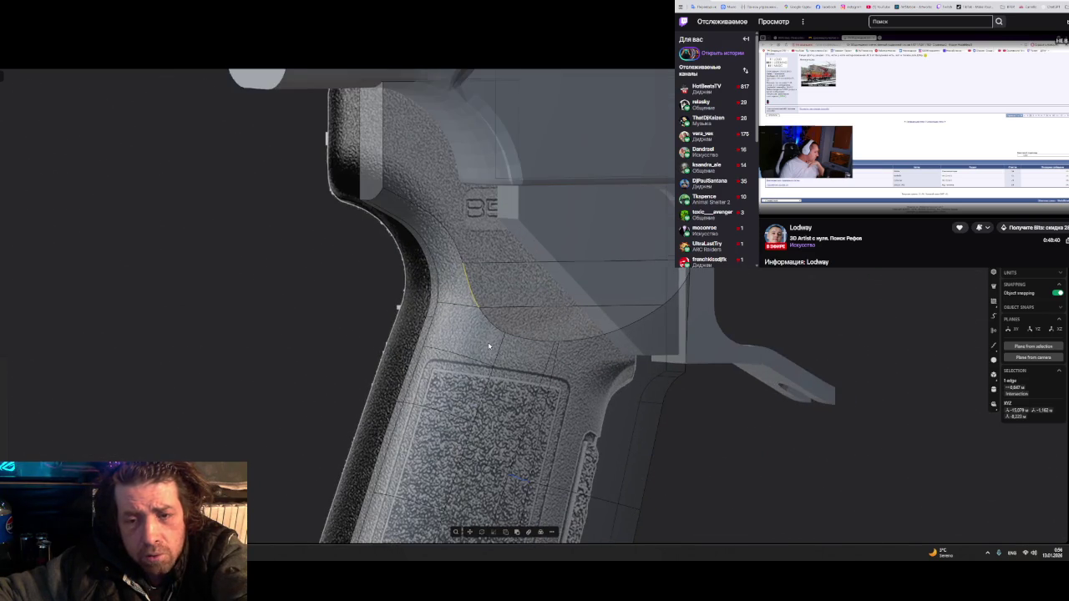
scroll(417, 324, "up", 3)
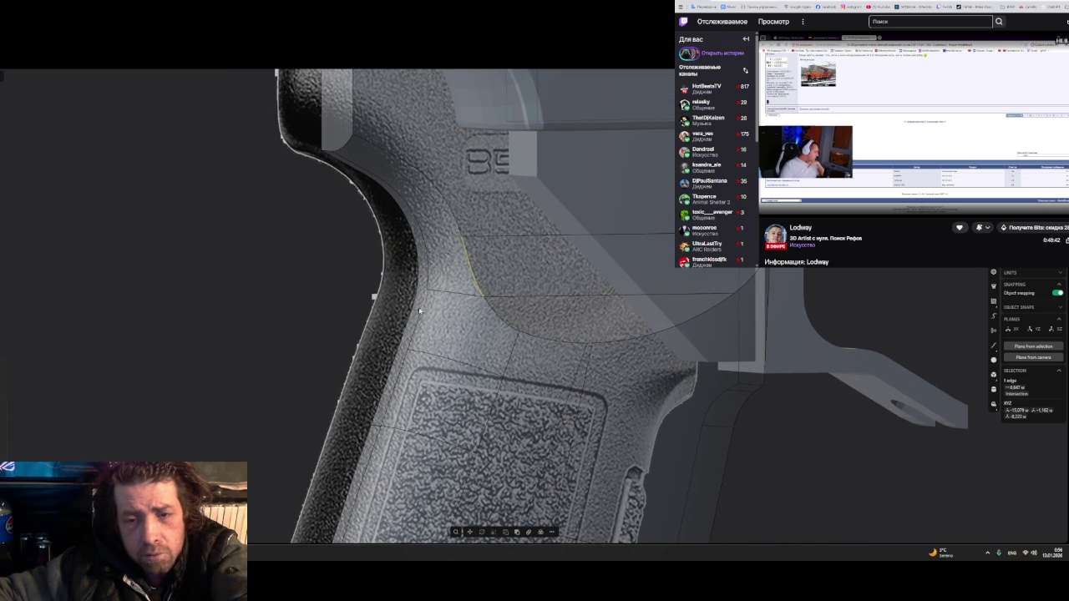
scroll(509, 333, "up", 1)
scroll(499, 332, "up", 1)
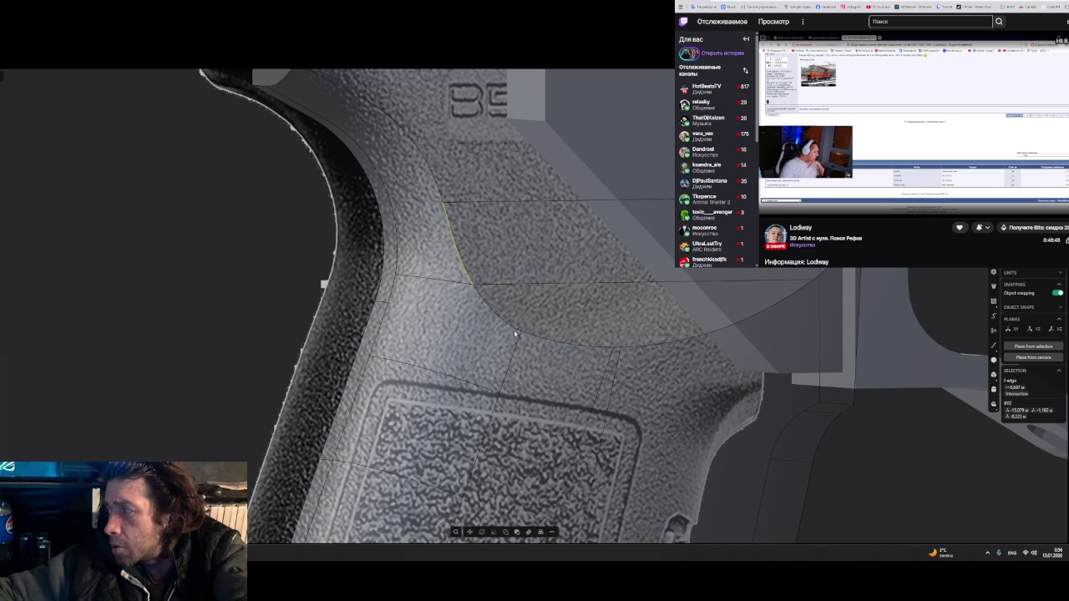
scroll(514, 333, "down", 2)
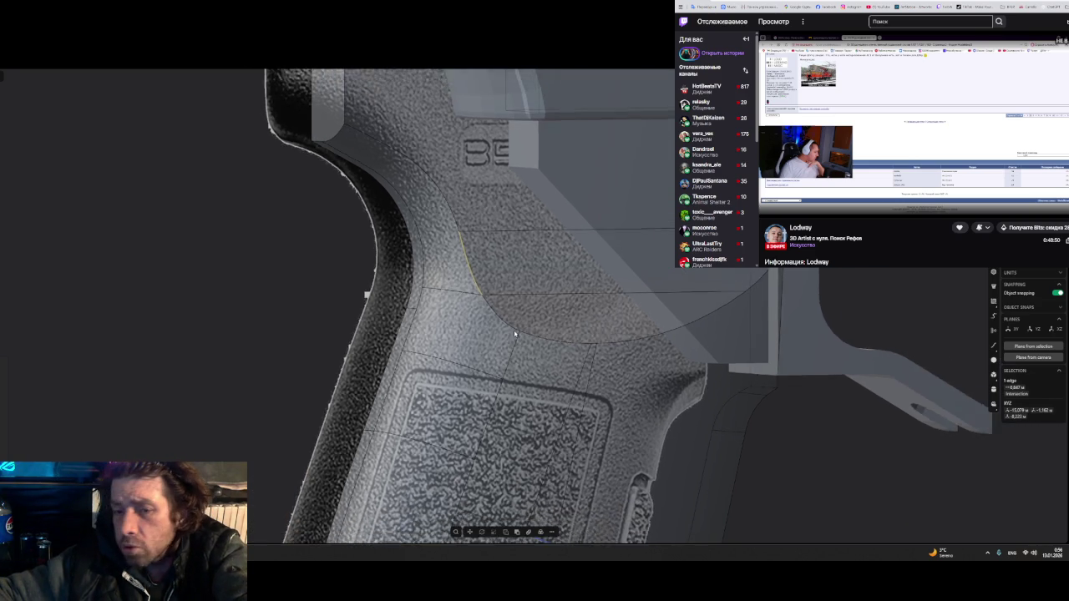
mouse_move(592, 313)
middle_mouse_down()
mouse_move(579, 365)
mouse_move(632, 382)
mouse_move(582, 365)
mouse_move(621, 358)
mouse_move(634, 278)
mouse_move(596, 352)
middle_mouse_up()
scroll(585, 351, "up", 2)
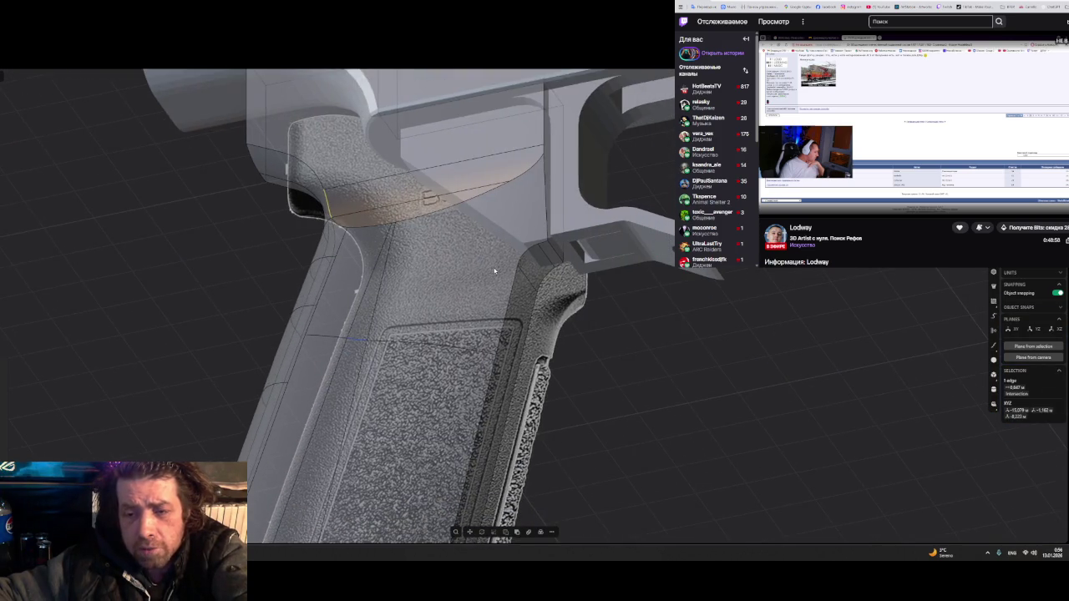
scroll(494, 270, "up", 2)
scroll(518, 259, "up", 2)
- Add the long grip edge, start a fillet, and place a variable control point along it
left_click(512, 286)
key("f")
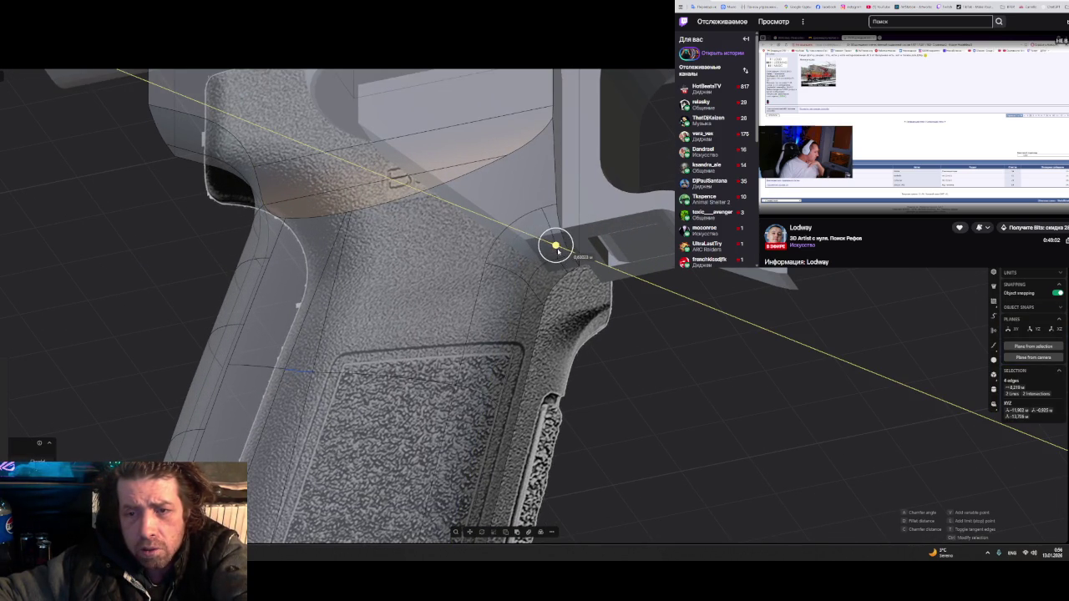
left_click(561, 255)
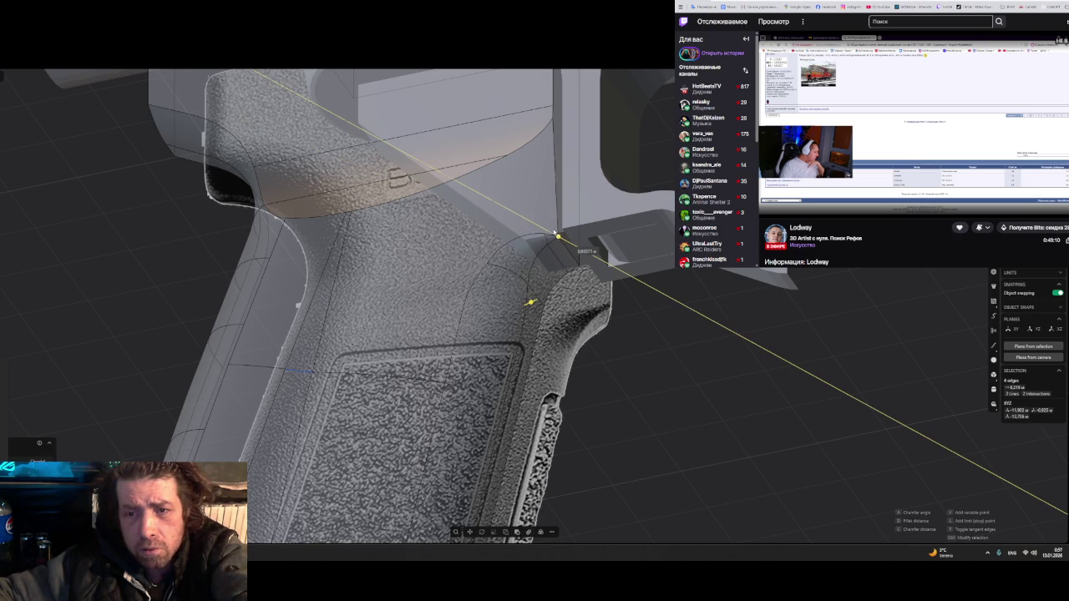
mouse_move(652, 384)
middle_mouse_down()
mouse_move(637, 428)
mouse_move(690, 409)
mouse_move(690, 365)
mouse_move(585, 282)
mouse_move(574, 405)
mouse_move(532, 387)
mouse_move(454, 437)
mouse_move(659, 370)
mouse_move(675, 329)
mouse_move(418, 353)
mouse_move(440, 369)
mouse_move(389, 366)
mouse_move(310, 385)
middle_mouse_up()
- Zoom onto the upper grip, select then clear a small face, and inspect the back corner
mouse_move(476, 334)
middle_mouse_down()
mouse_move(501, 243)
mouse_move(592, 303)
mouse_move(489, 310)
middle_mouse_up()
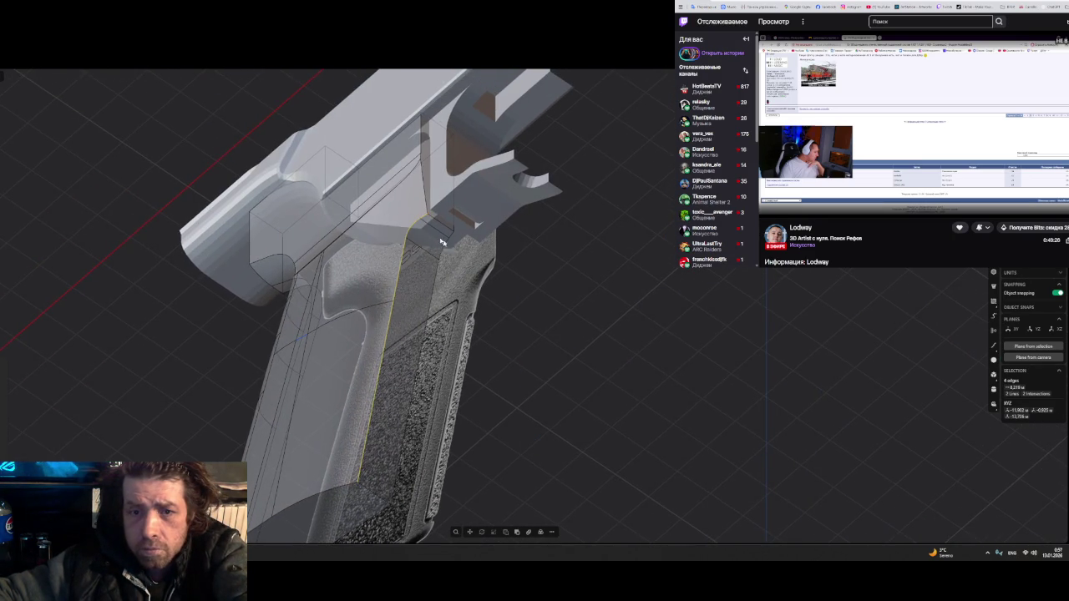
scroll(422, 240, "up", 2)
scroll(422, 241, "up", 1)
left_click(422, 240)
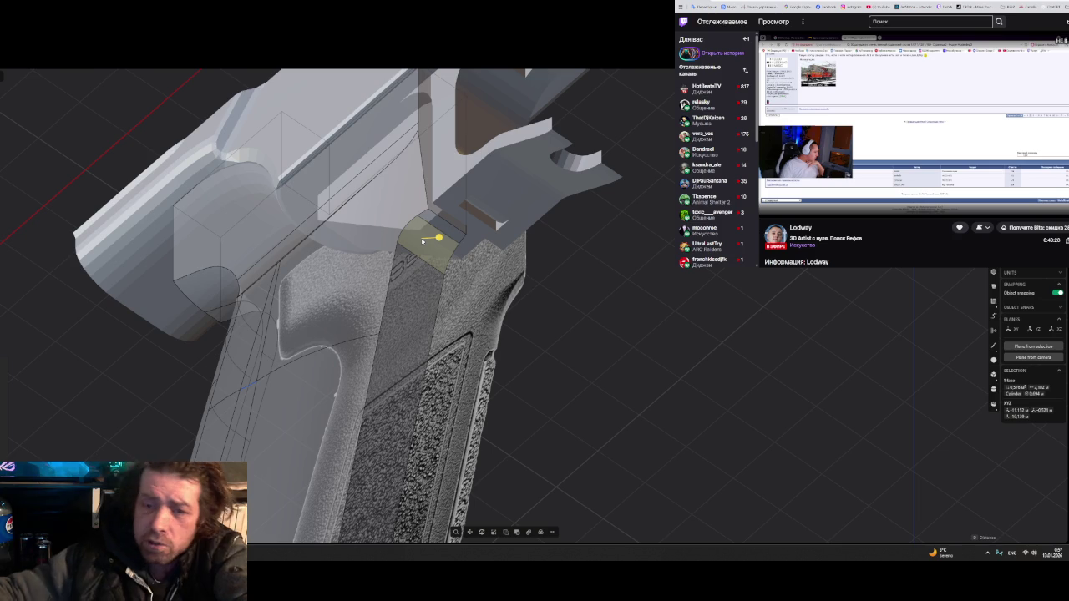
key("Escape")
mouse_move(423, 241)
middle_mouse_down()
mouse_move(420, 253)
mouse_move(399, 251)
middle_mouse_up()
scroll(399, 251, "up", 2)
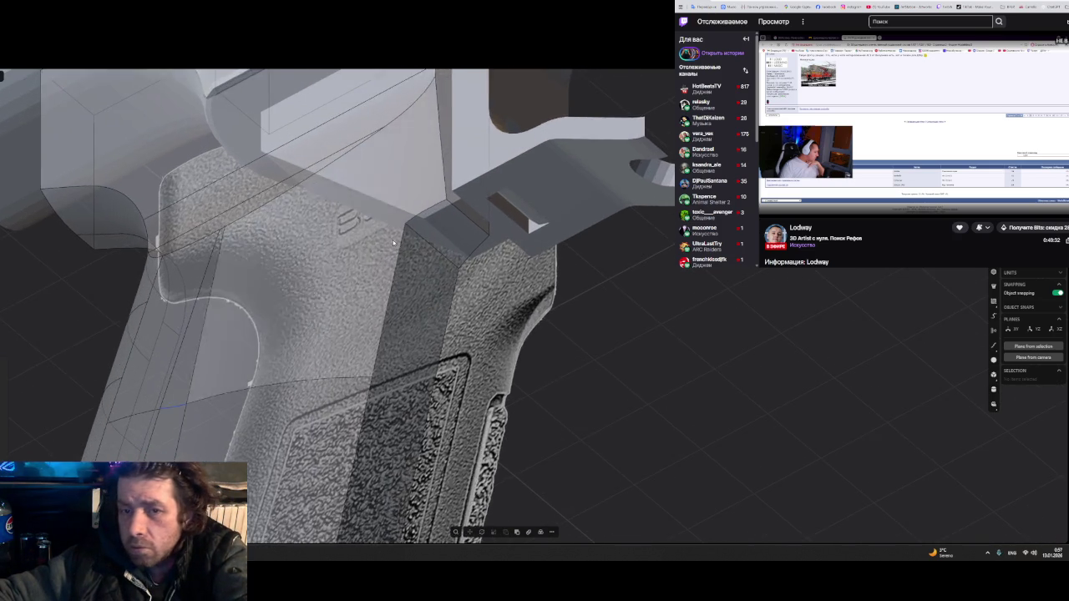
scroll(392, 239, "up", 2)
scroll(422, 239, "up", 1)
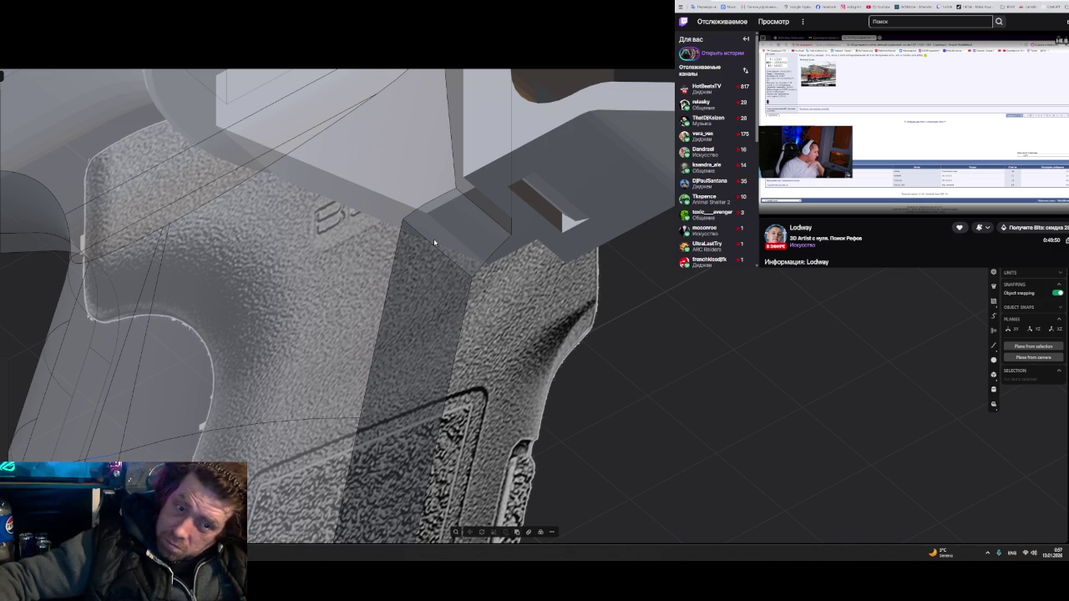
- Try a fillet on the vertical grip-corner edge, then undo it
left_click(396, 270)
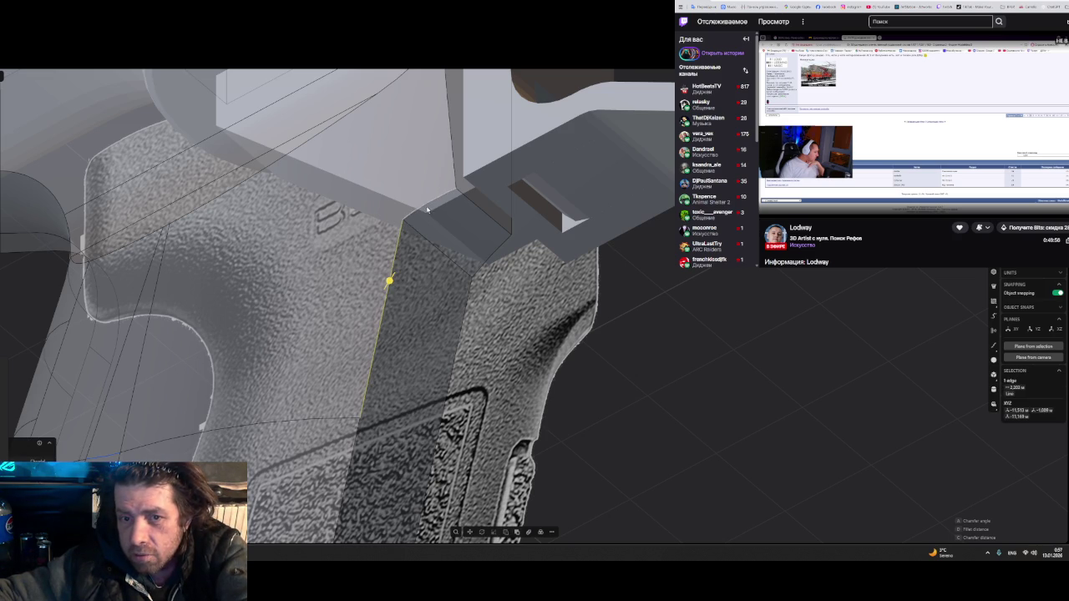
left_click_drag(425, 204, 414, 202)
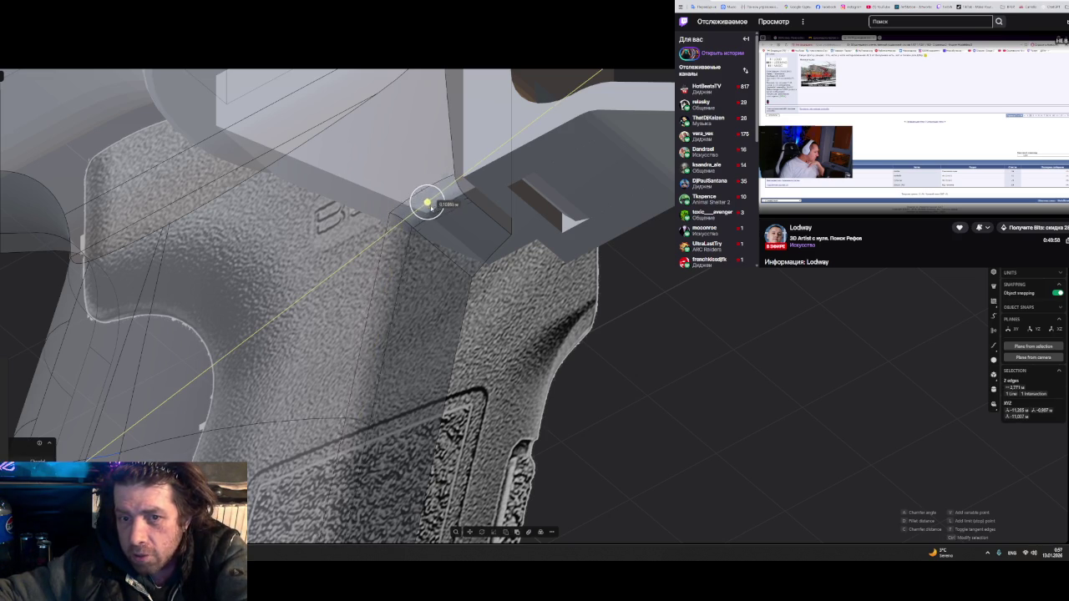
left_click_drag(413, 202, 416, 202)
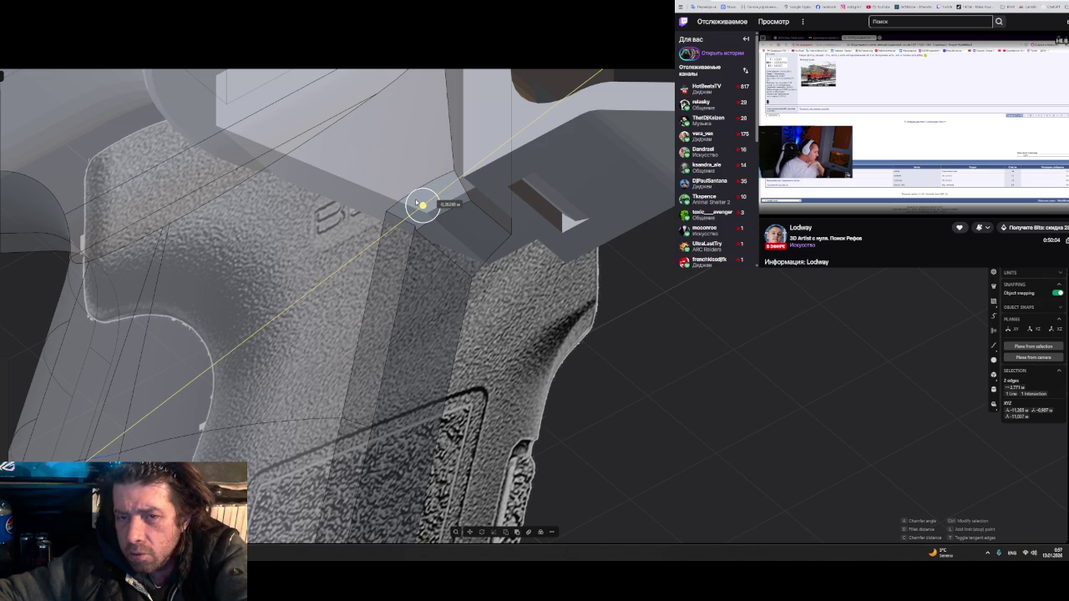
left_click_drag(415, 202, 417, 203)
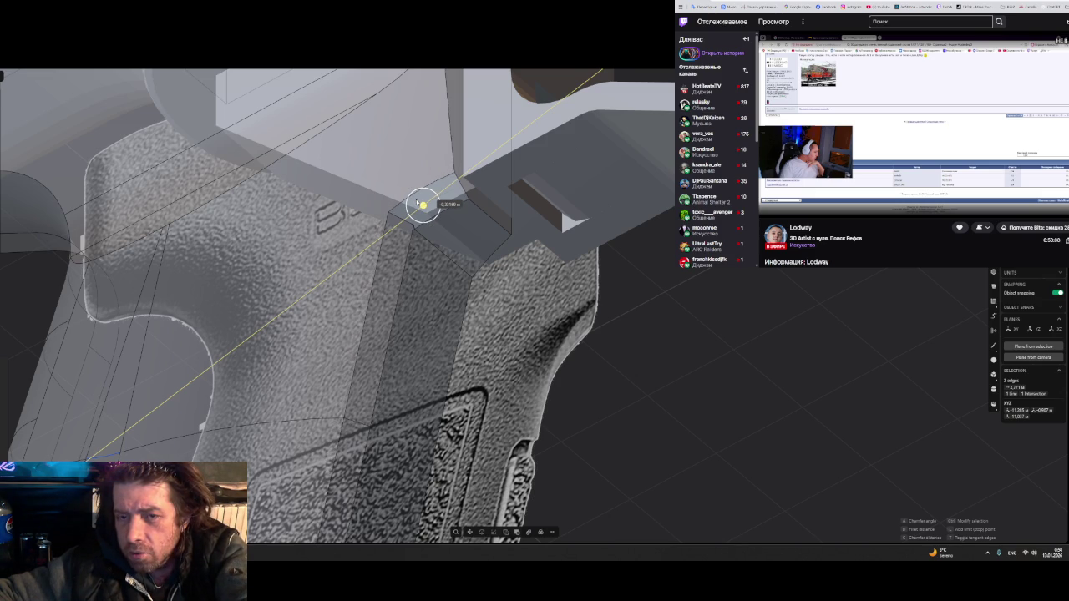
left_click_drag(417, 203, 416, 203)
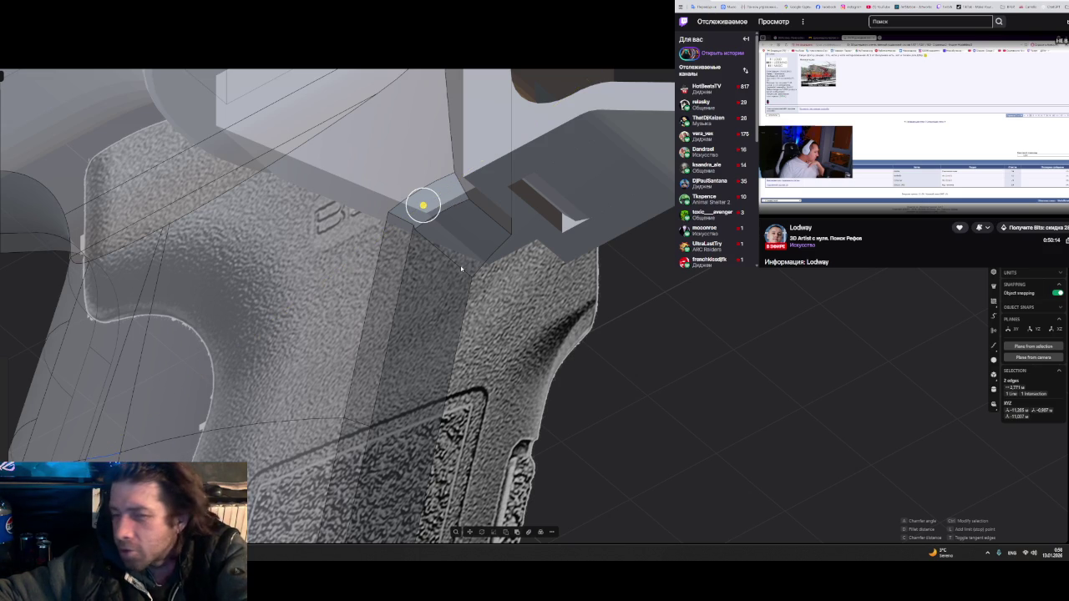
key("ctrl+z")
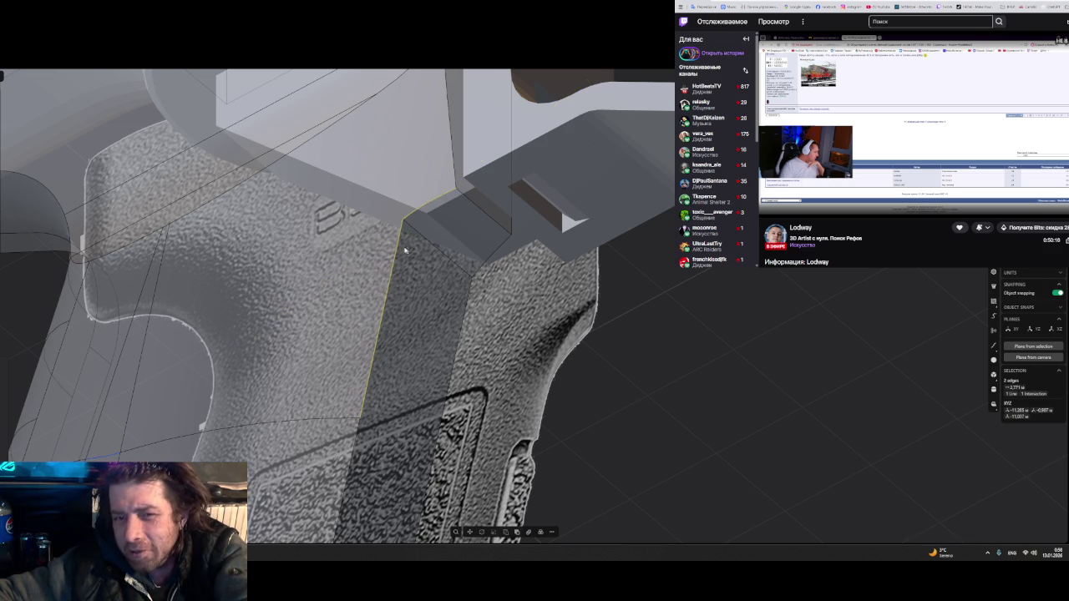
- Reselect the grip corner edge and restart a fillet on it, checking from a new angle
left_click(398, 249)
key("f")
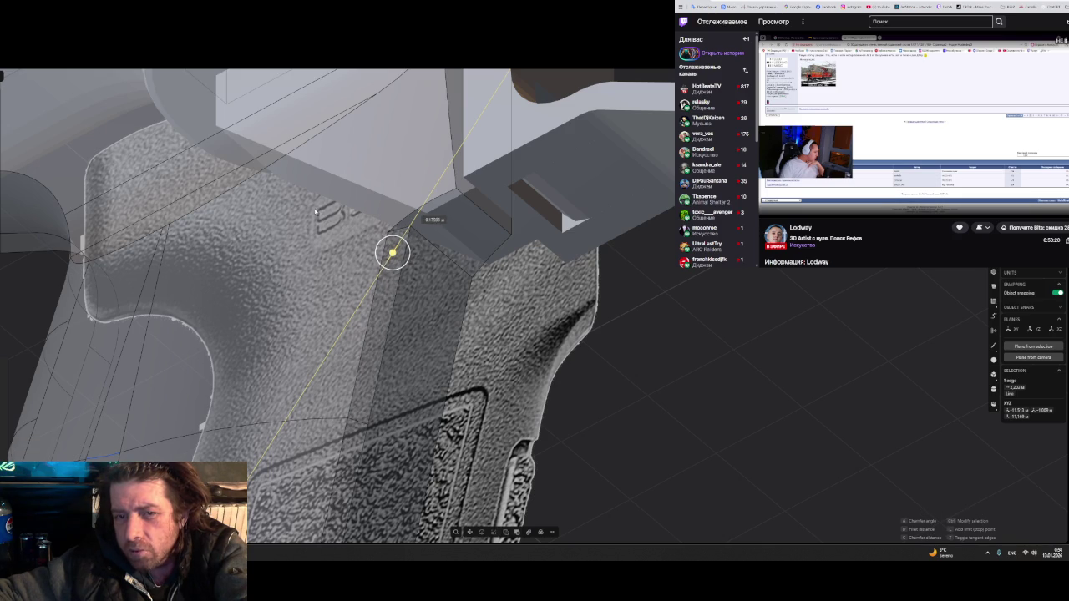
key("Return")
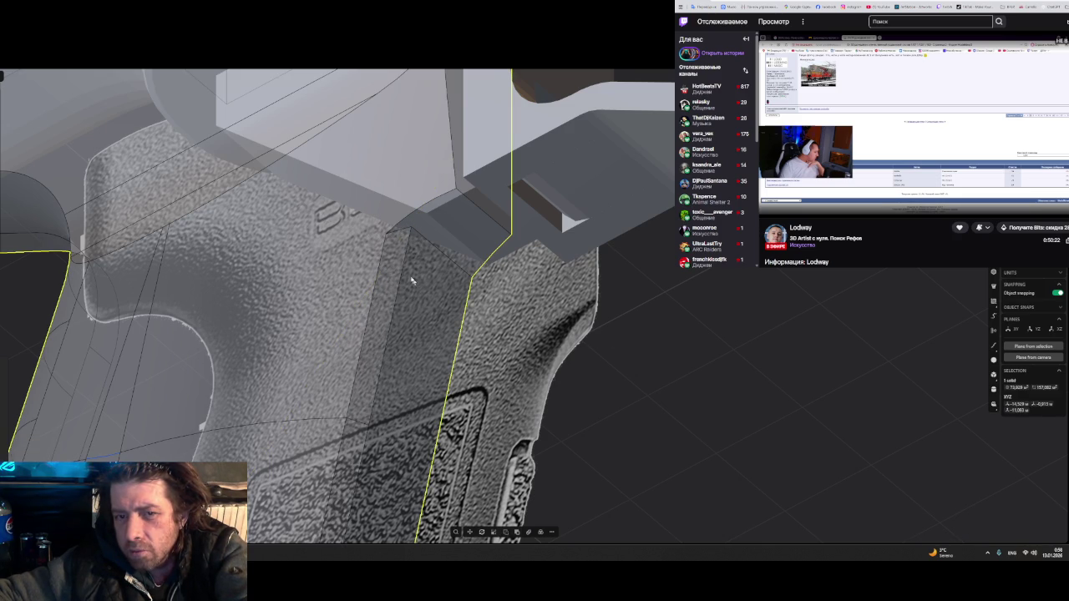
left_click(412, 279)
key("f")
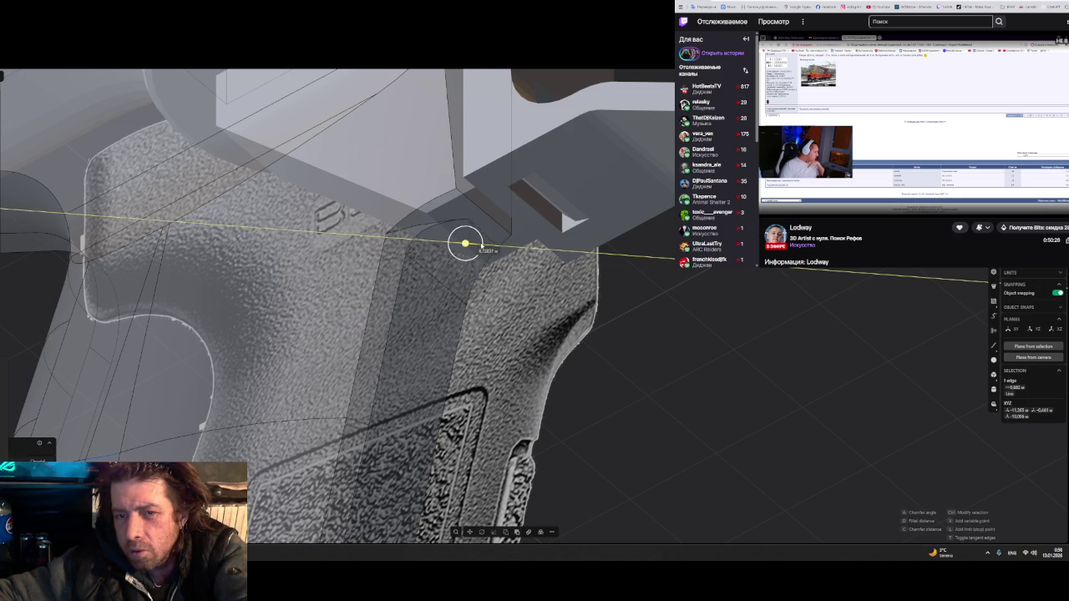
mouse_move(480, 243)
middle_mouse_down()
mouse_move(570, 311)
mouse_move(482, 310)
middle_mouse_up()
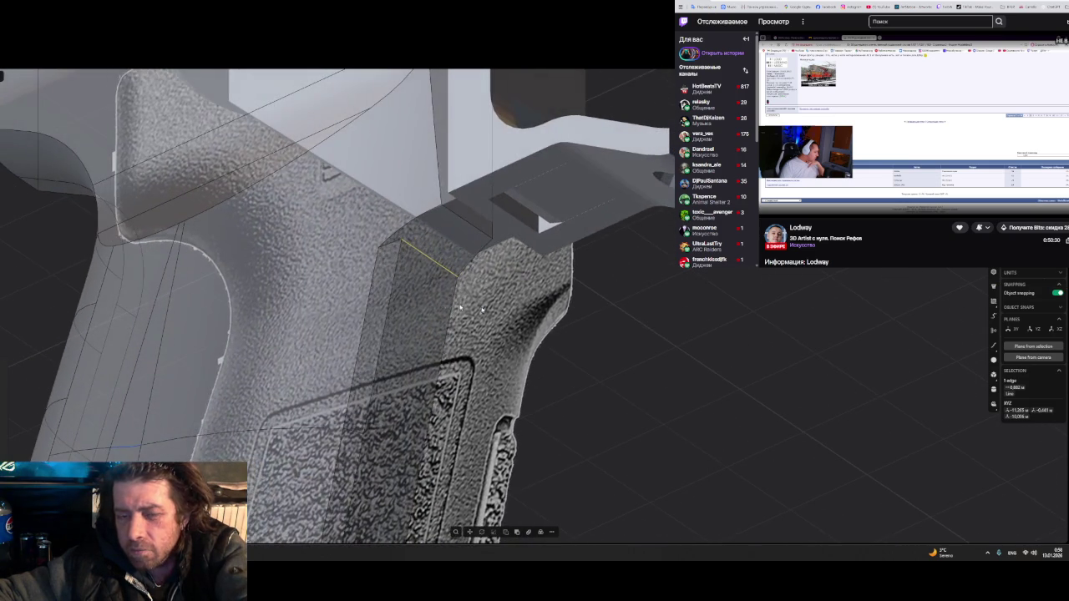
scroll(444, 309, "up", 5)
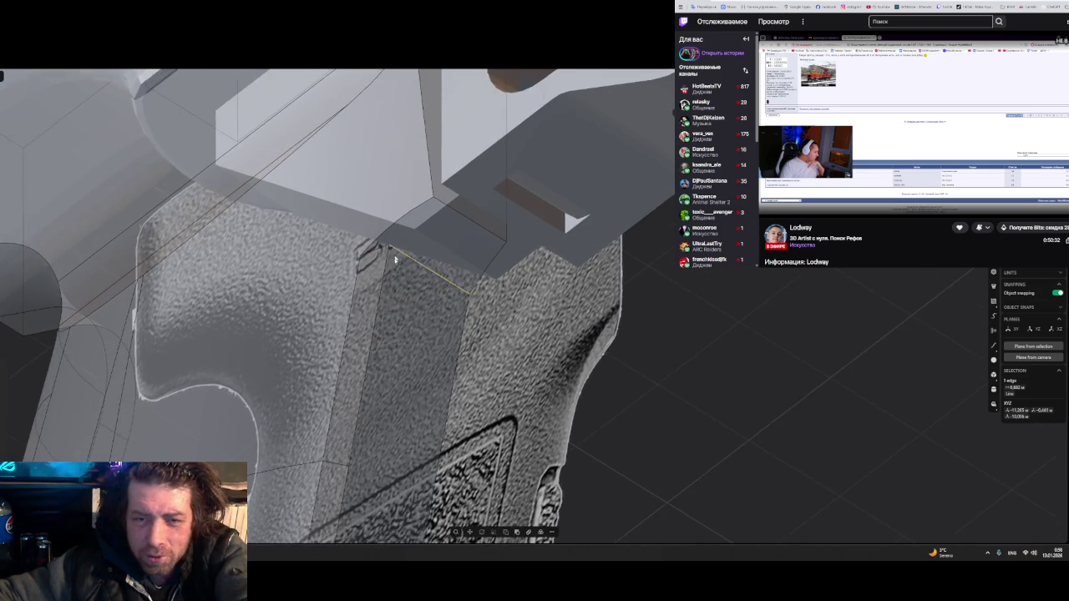
- Clear the edge selection, zoom out, and select the textured grip solid
key("Escape")
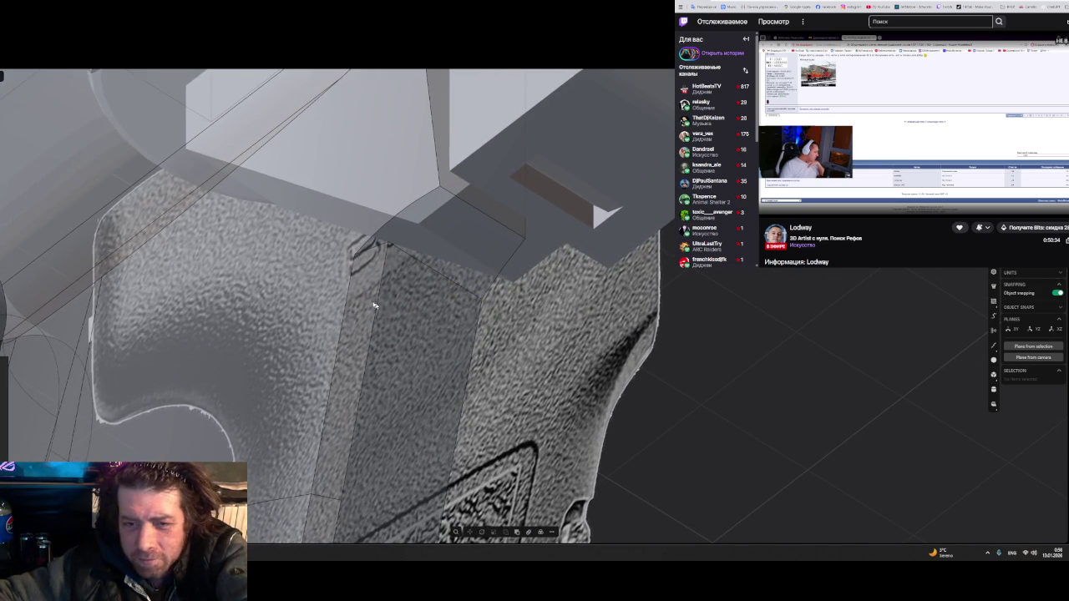
scroll(391, 286, "down", 2)
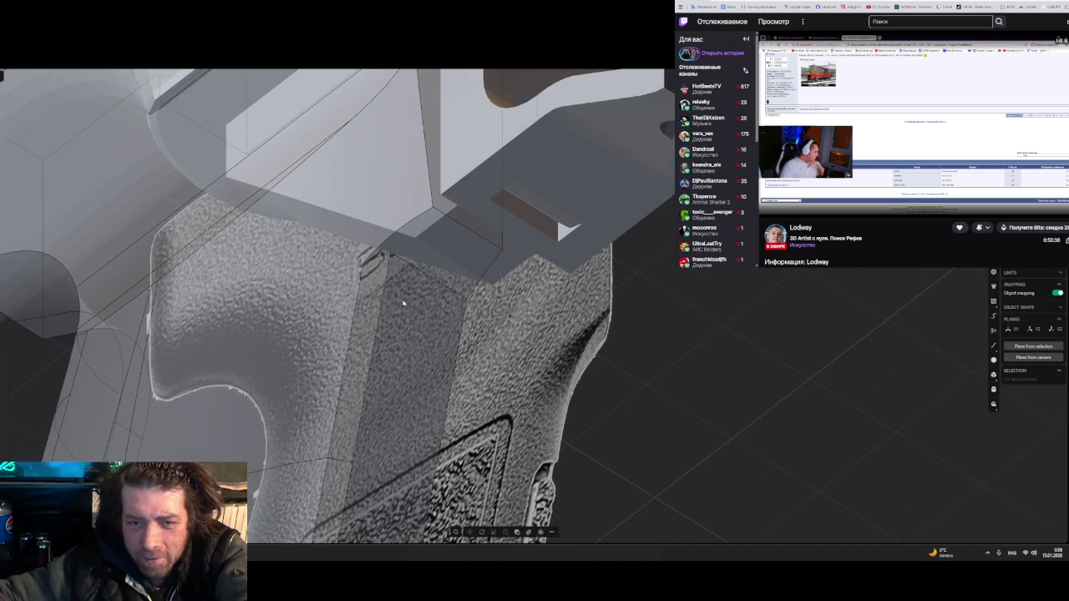
scroll(355, 305, "down", 2)
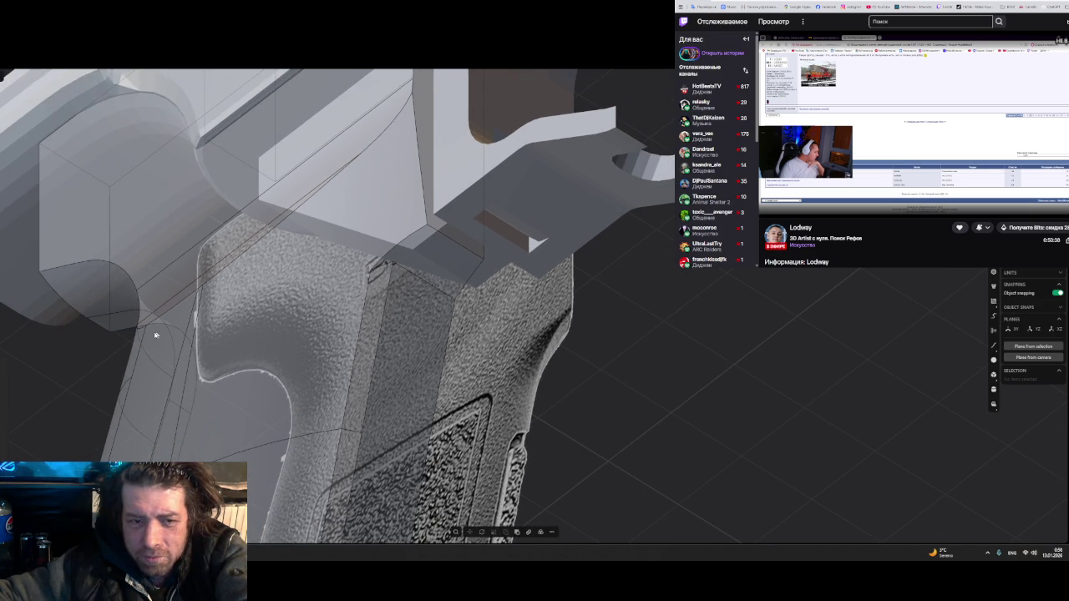
scroll(284, 319, "down", 1)
left_click(270, 268)
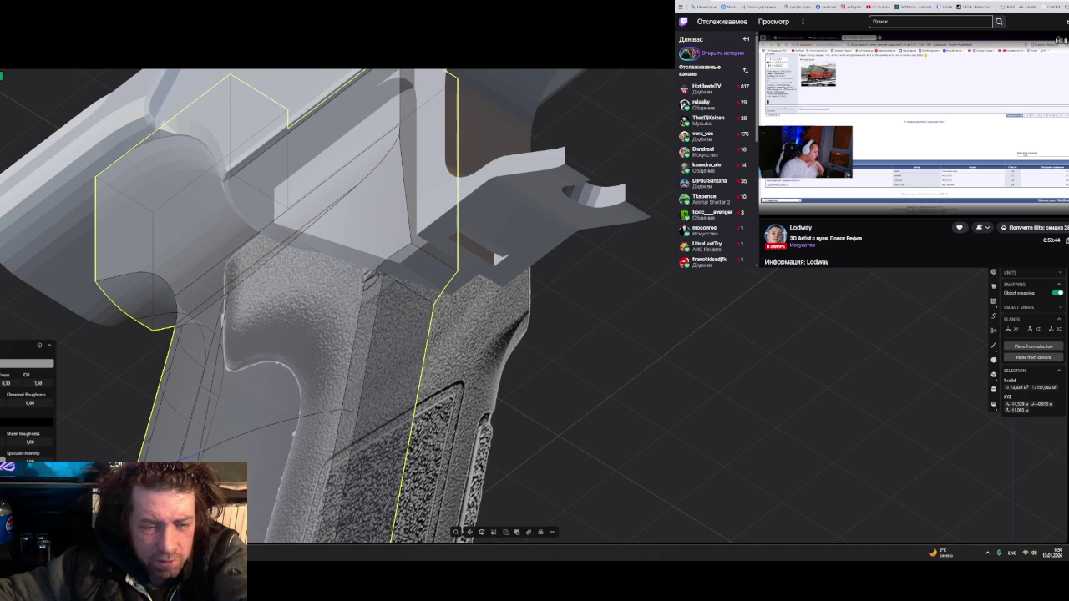
- Move the reference photo window mostly out of view and orbit toward the grip corner
scroll(615, 341, "up", 3)
scroll(699, 359, "up", 3)
scroll(715, 382, "up", 2)
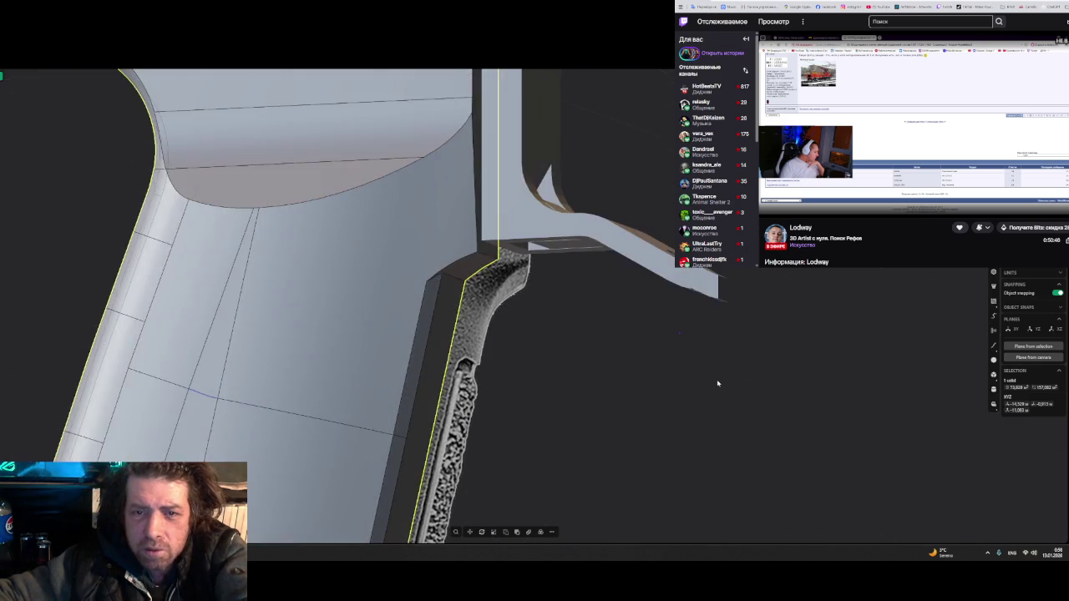
scroll(732, 381, "up", 2)
scroll(732, 382, "down", 2)
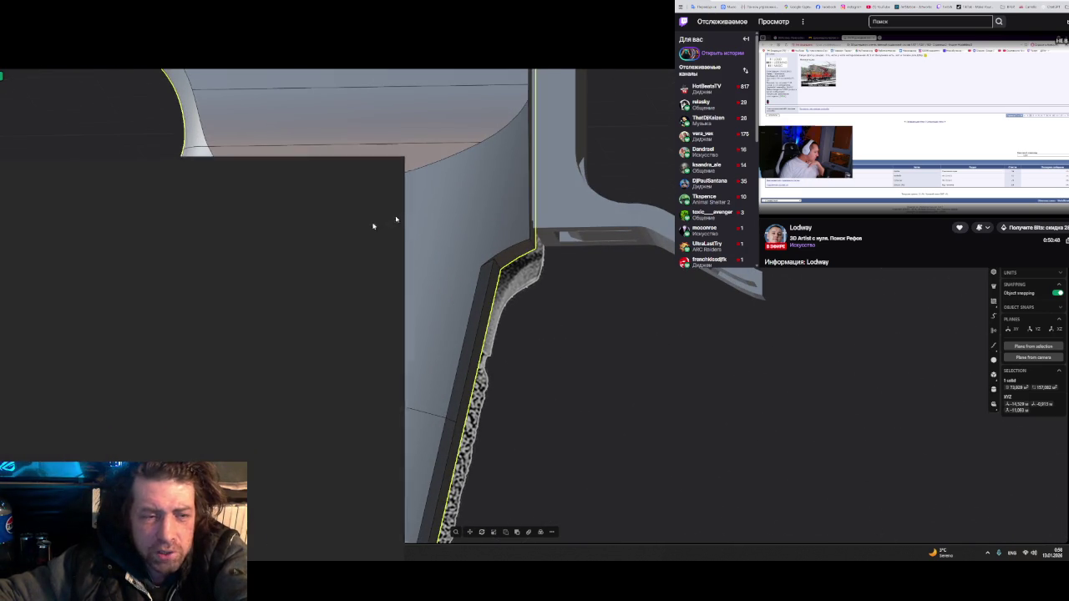
left_click_drag(245, 332, 0, 332)
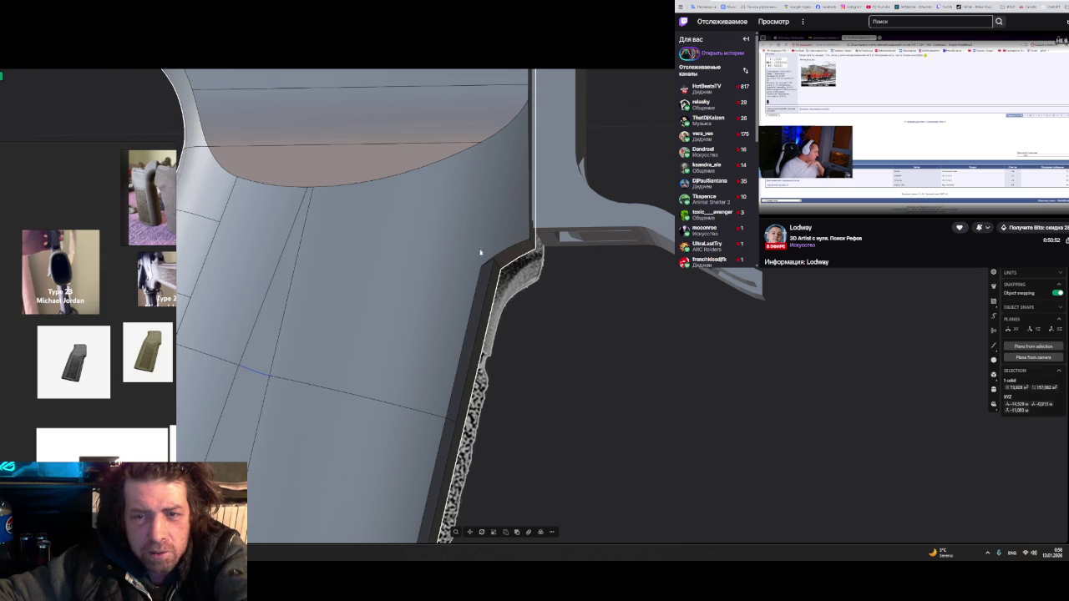
middle_click_drag(527, 328, 422, 238)
- Fillet the grip corner edge, then fillet another corner edge with its lower segment at an adjusted radius
left_click(418, 244)
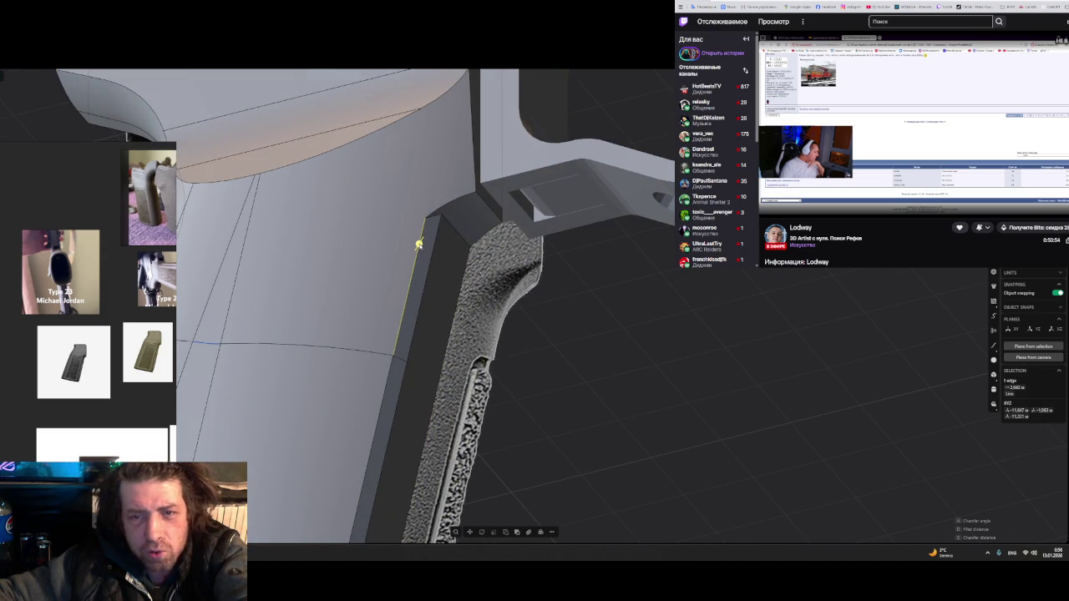
key("f")
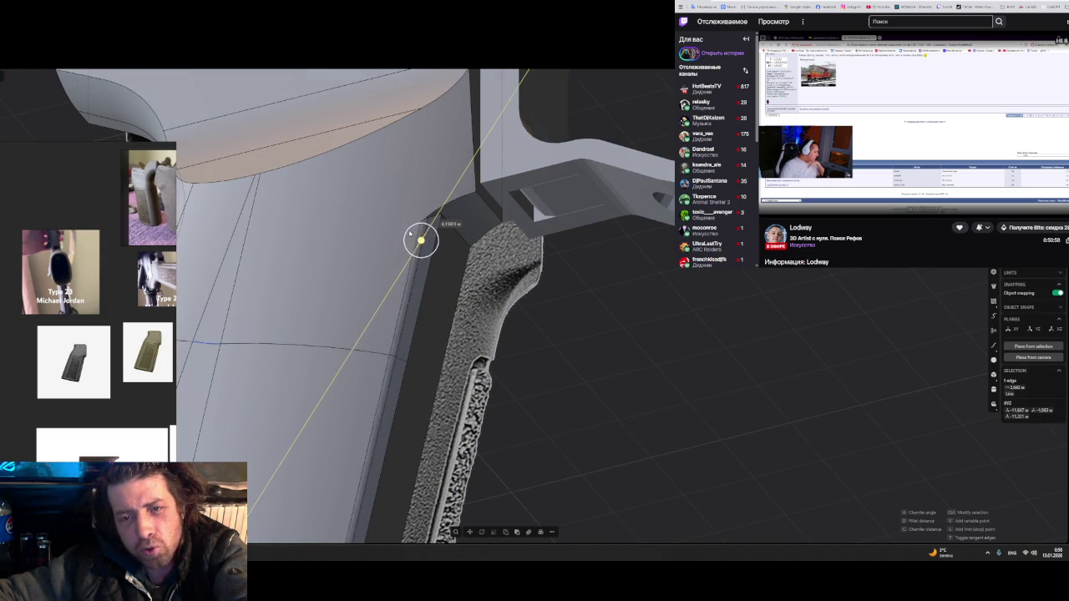
left_click(420, 239)
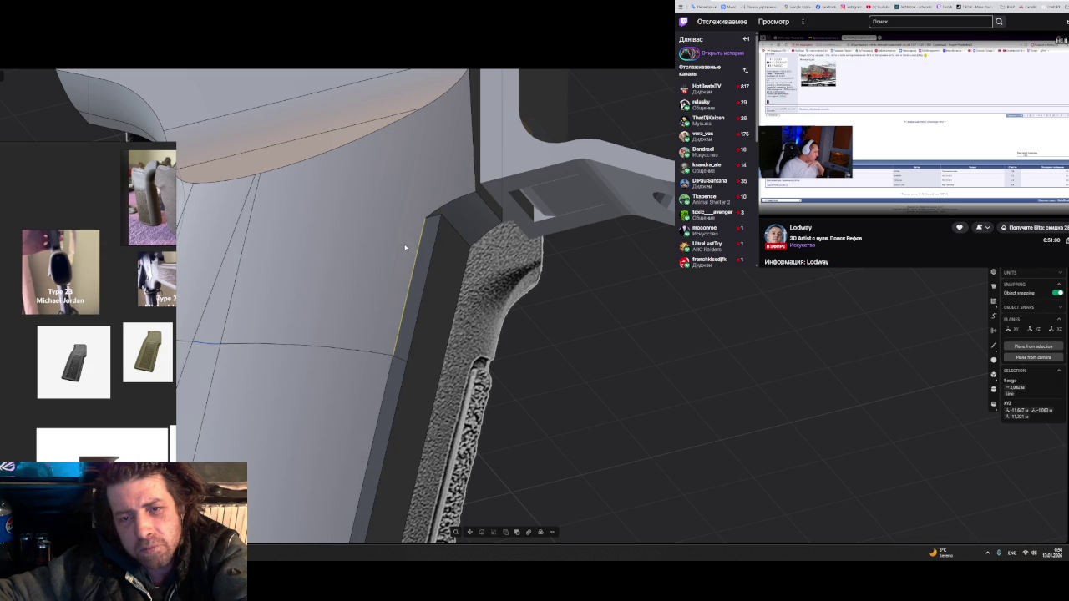
left_click(429, 277)
key("f")
left_click(402, 393)
left_click_drag(401, 393, 532, 60)
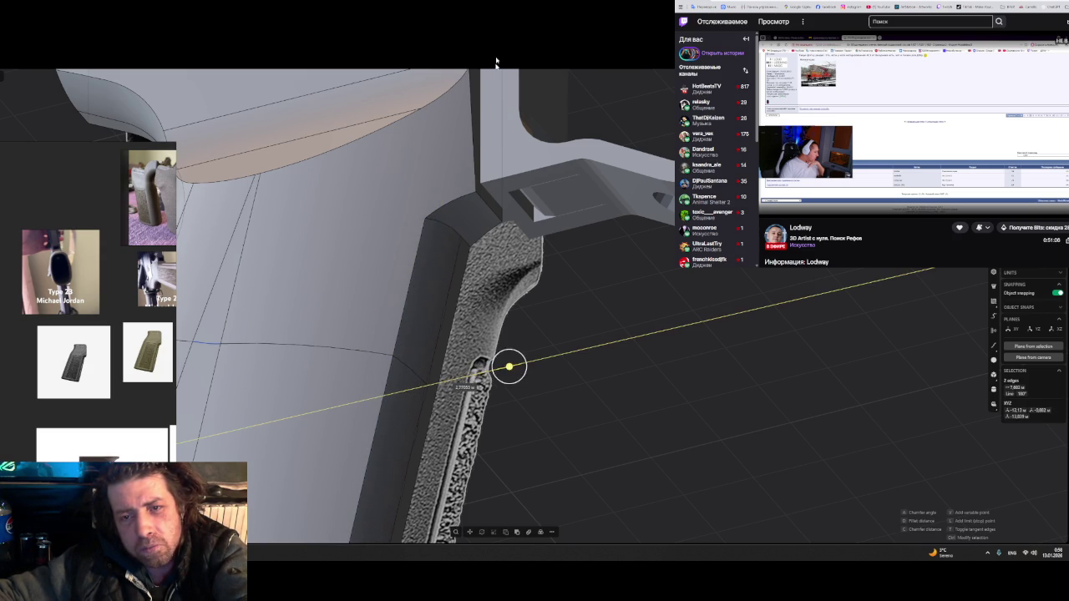
left_click_drag(532, 60, 530, 50)
key("Return")
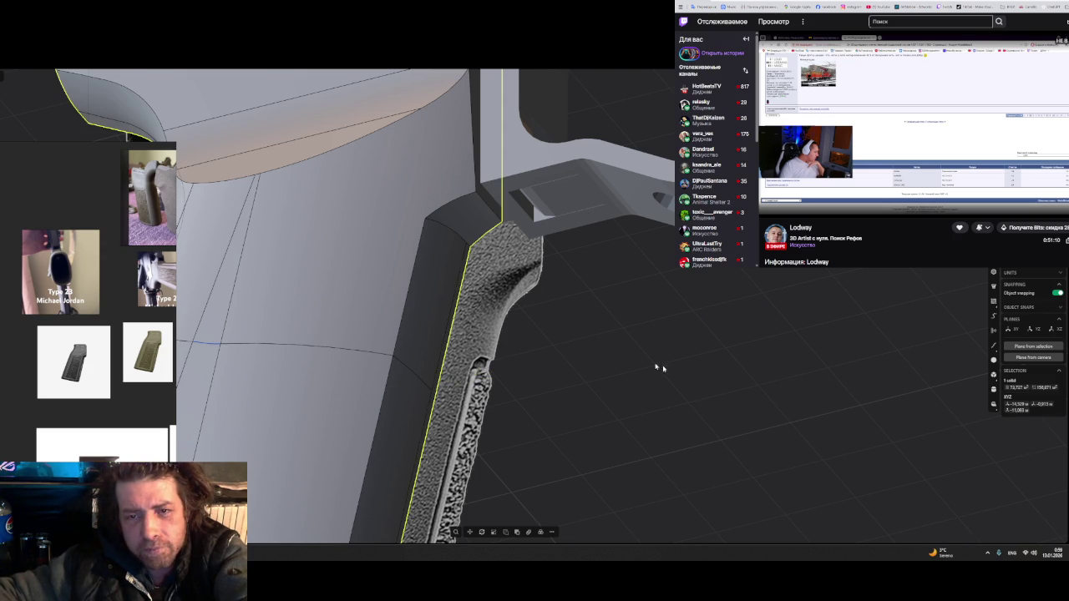
- Reselect the top corner edge where grip meets receiver and start sizing a new fillet
middle_click_drag(657, 365, 448, 292)
left_click(435, 297)
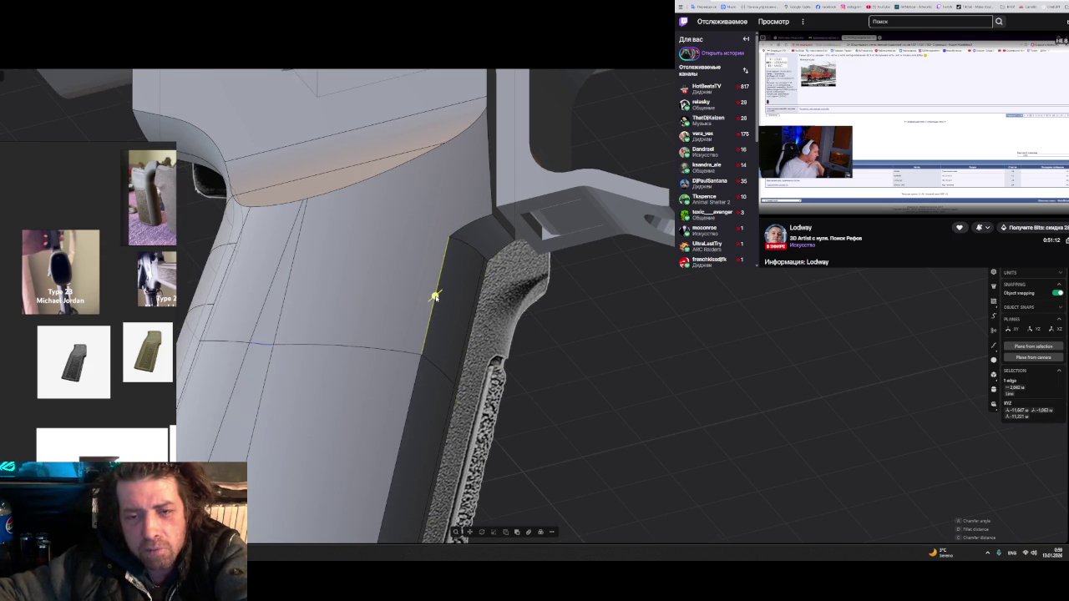
left_click(408, 407)
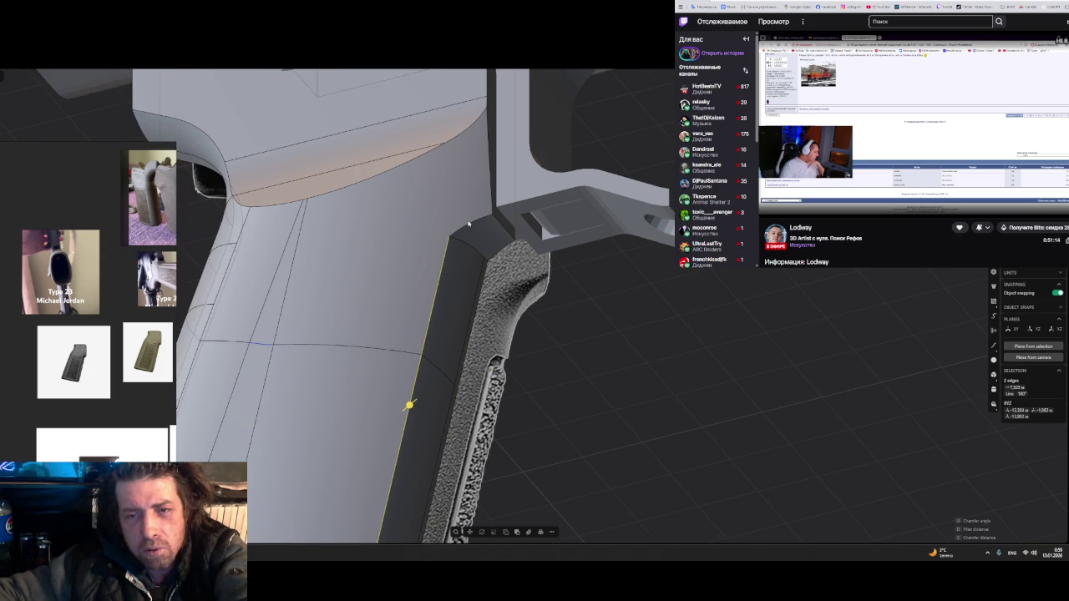
left_click(472, 249)
key("f")
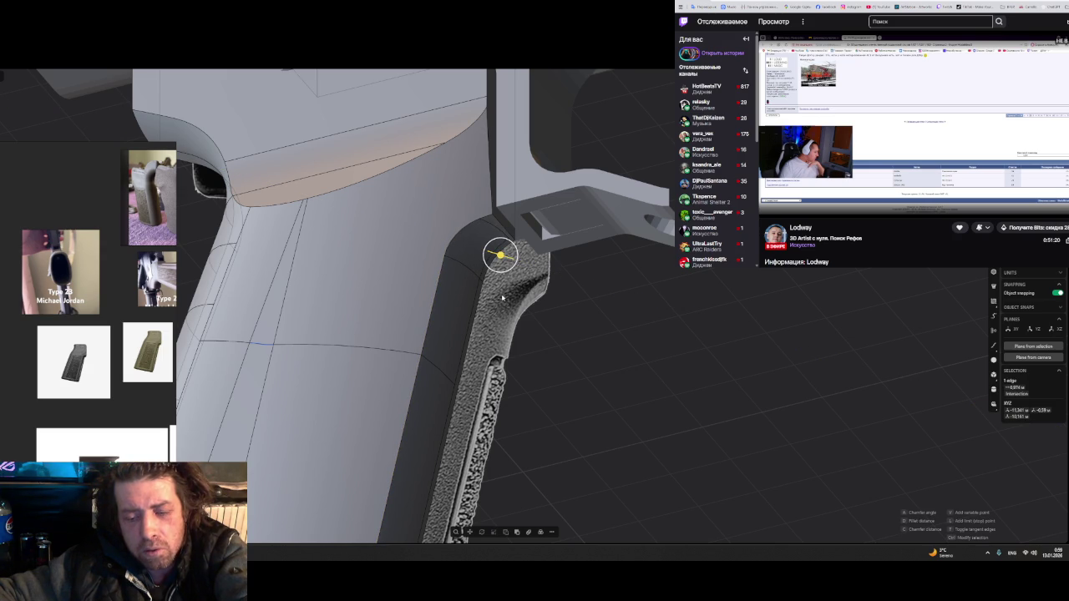
left_click(587, 328)
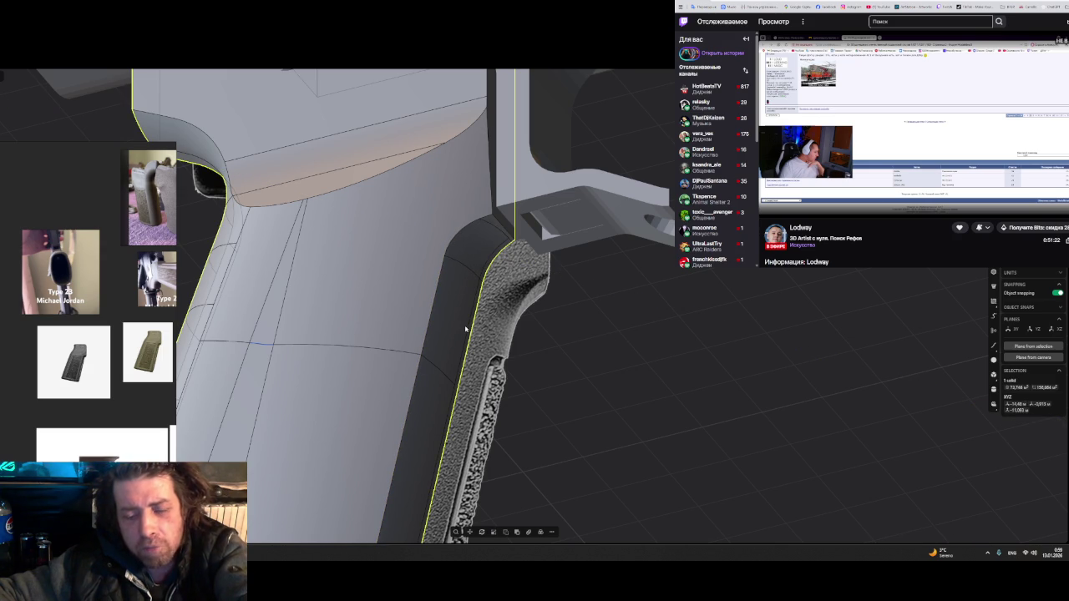
left_click(465, 328)
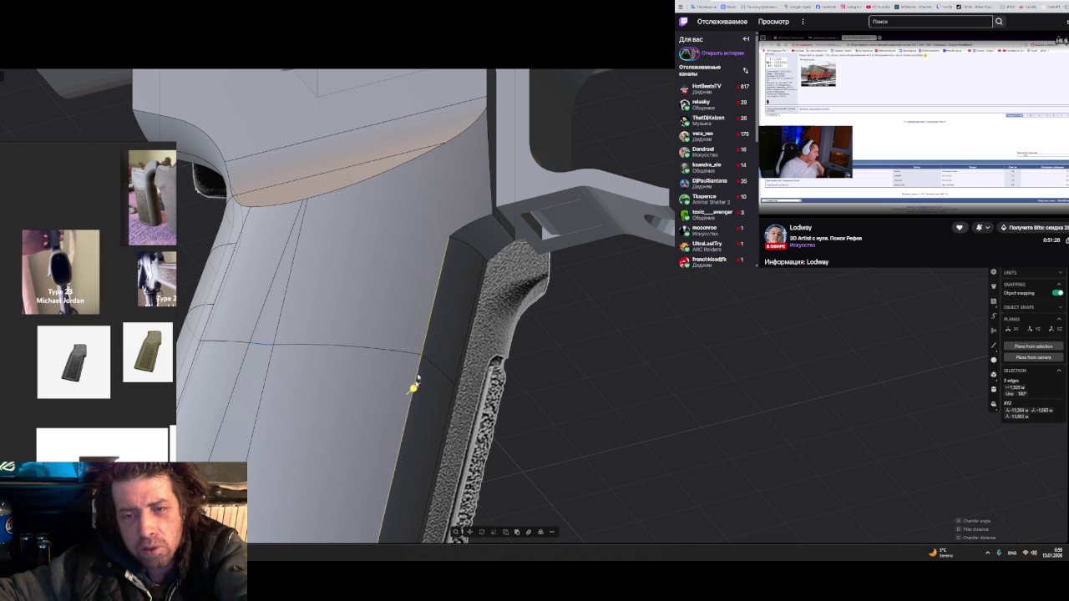
key("f")
left_click_drag(475, 246, 497, 255)
- Select the grip's corner edges and apply a first fillet to them
left_click(472, 222)
left_click(473, 223)
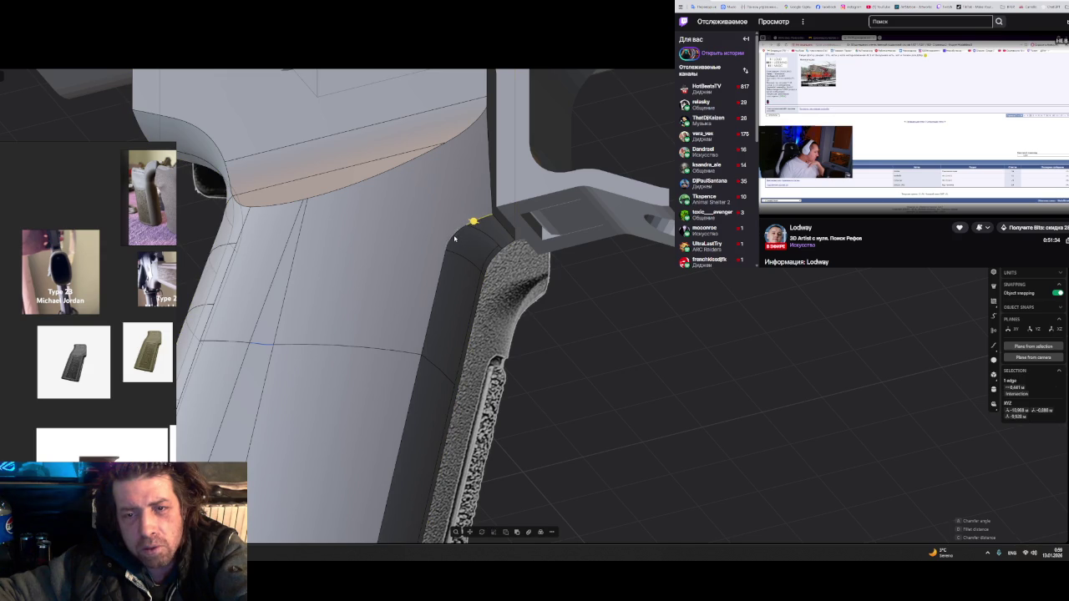
left_click(402, 442)
key("f")
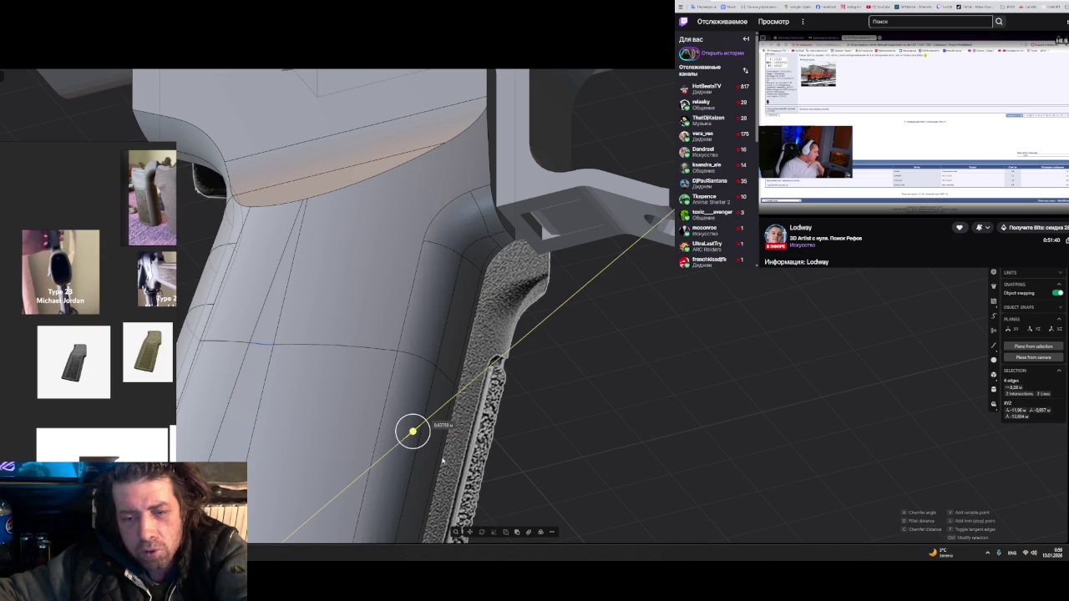
key("Return")
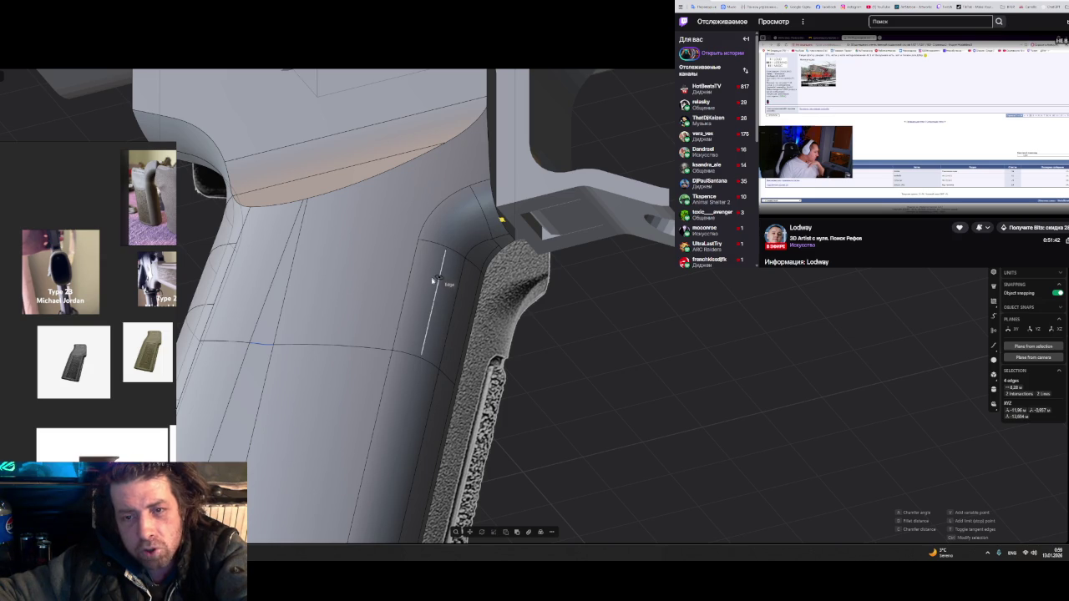
- Nudge the corner face slightly inward and fillet the grip edge again
left_click_drag(501, 221, 494, 213)
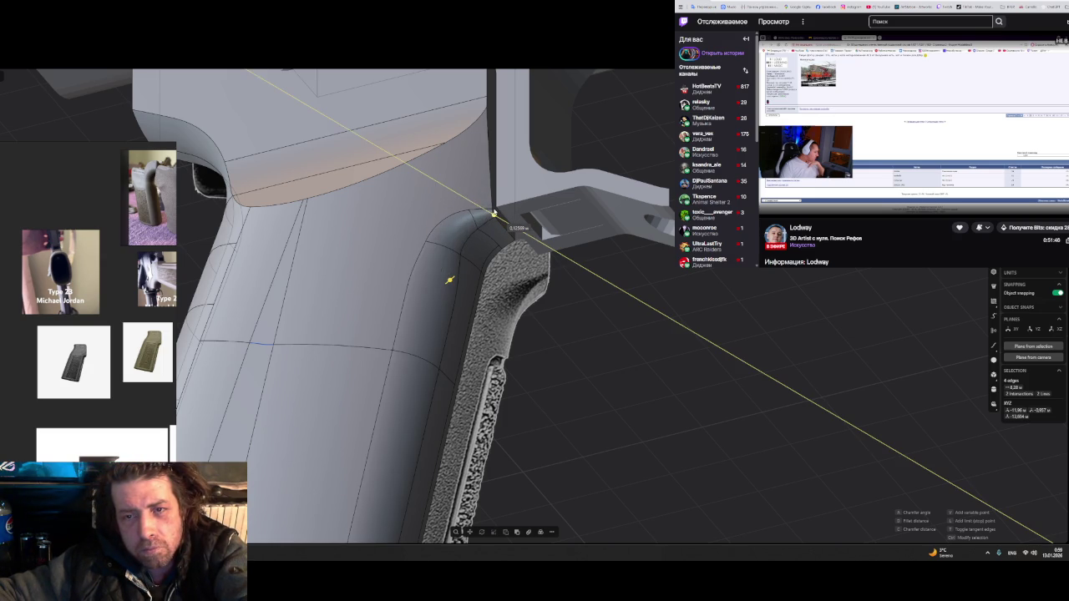
left_click_drag(492, 211, 493, 215)
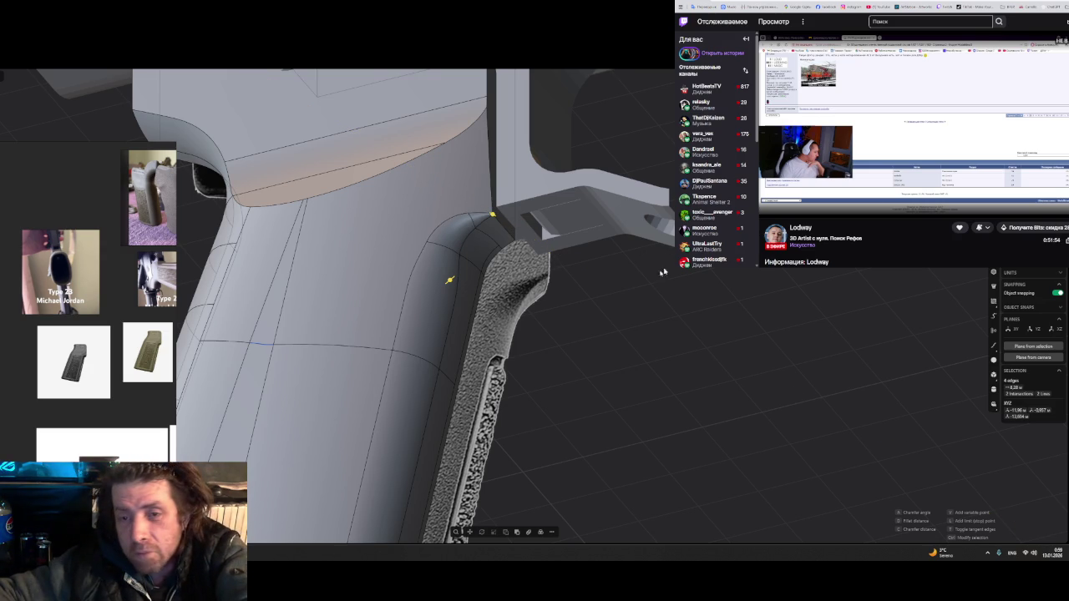
mouse_move(628, 292)
middle_mouse_down()
mouse_move(631, 325)
mouse_move(604, 298)
middle_mouse_up()
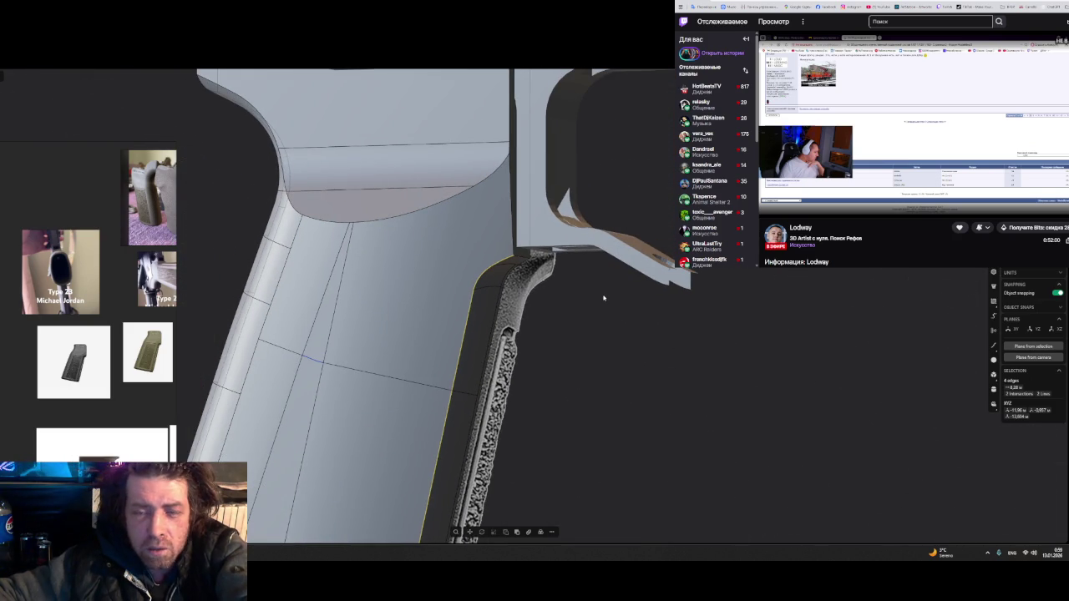
key("f")
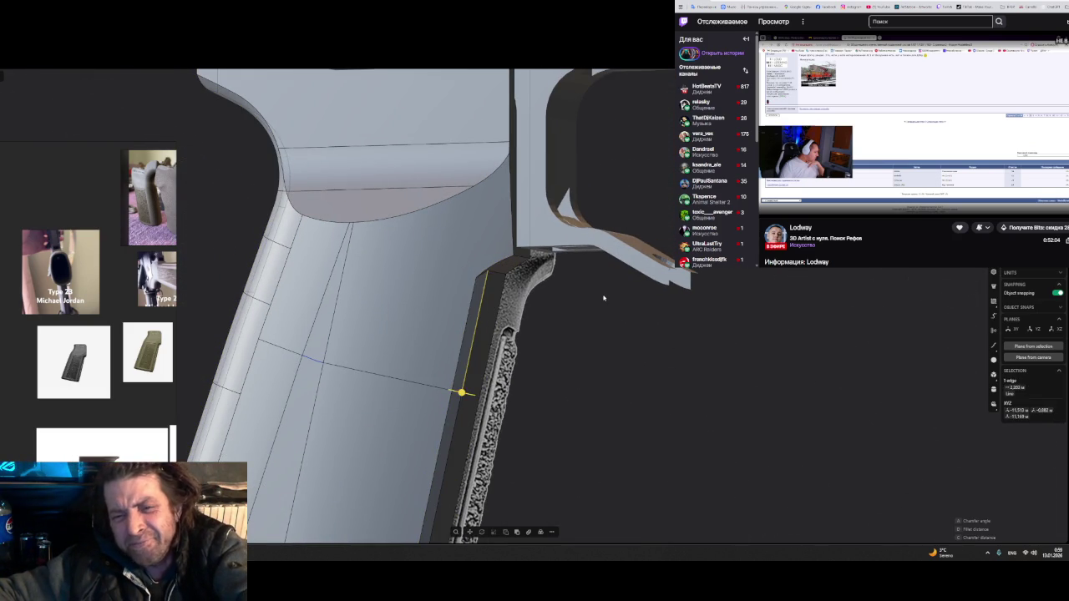
key("Return")
middle_click_drag(596, 298, 596, 259)
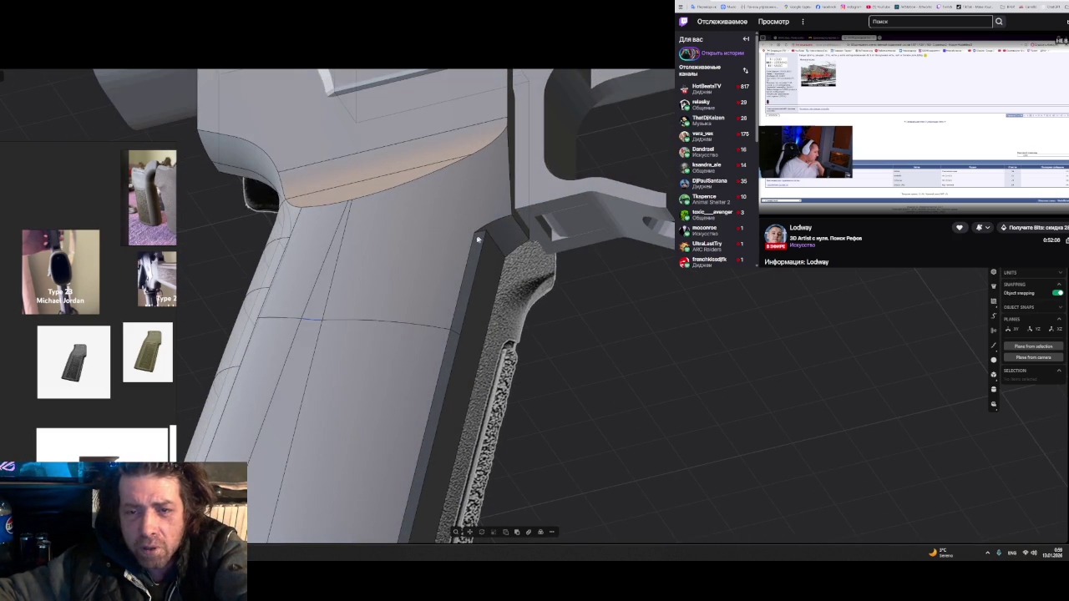
scroll(477, 240, "up", 2)
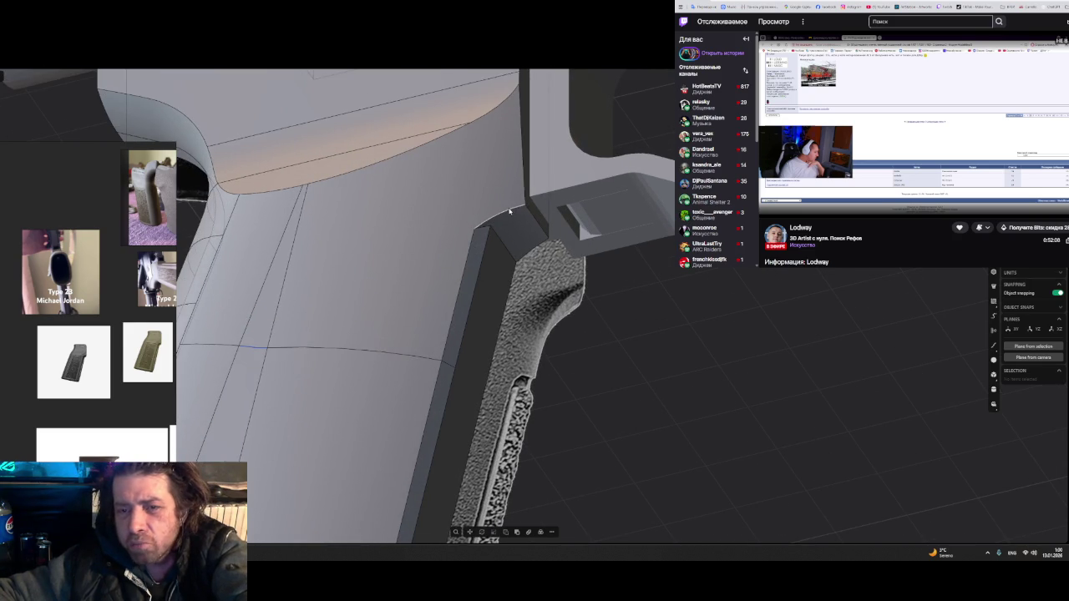
- Select the top corner edge and begin a fillet on it, zooming to judge the size
left_click(500, 214)
key("f")
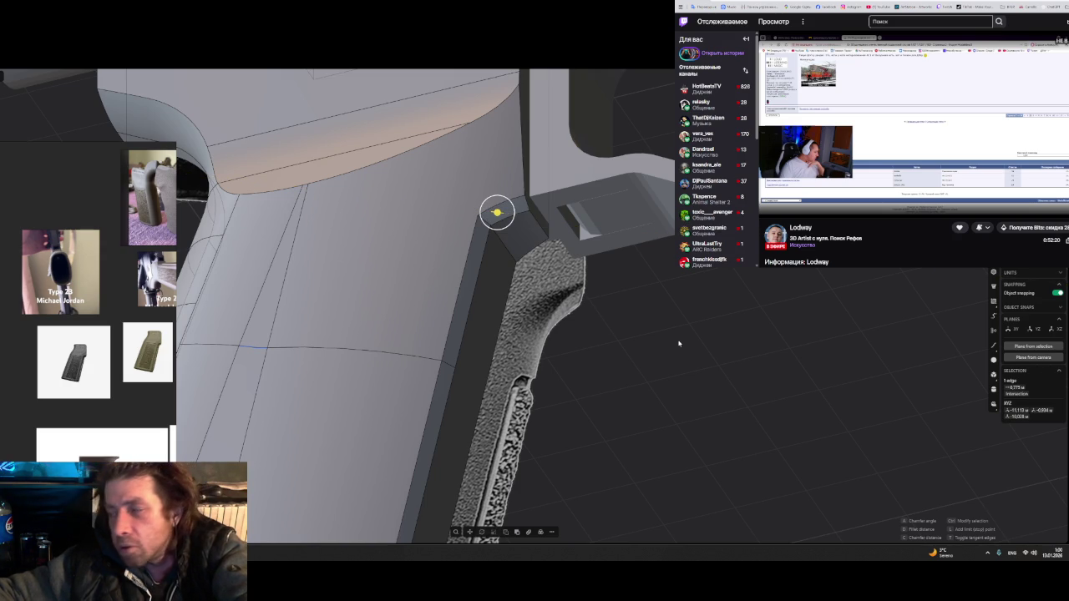
scroll(497, 212, "up", 2)
scroll(493, 209, "up", 2)
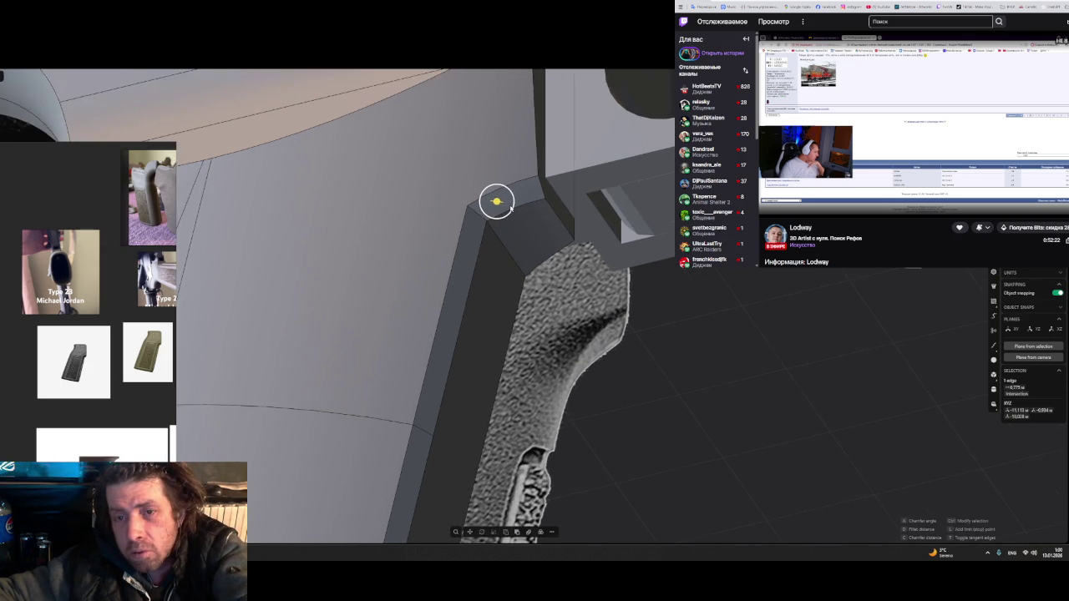
scroll(489, 207, "up", 2)
scroll(486, 205, "up", 2)
scroll(485, 205, "up", 1)
scroll(493, 217, "up", 3)
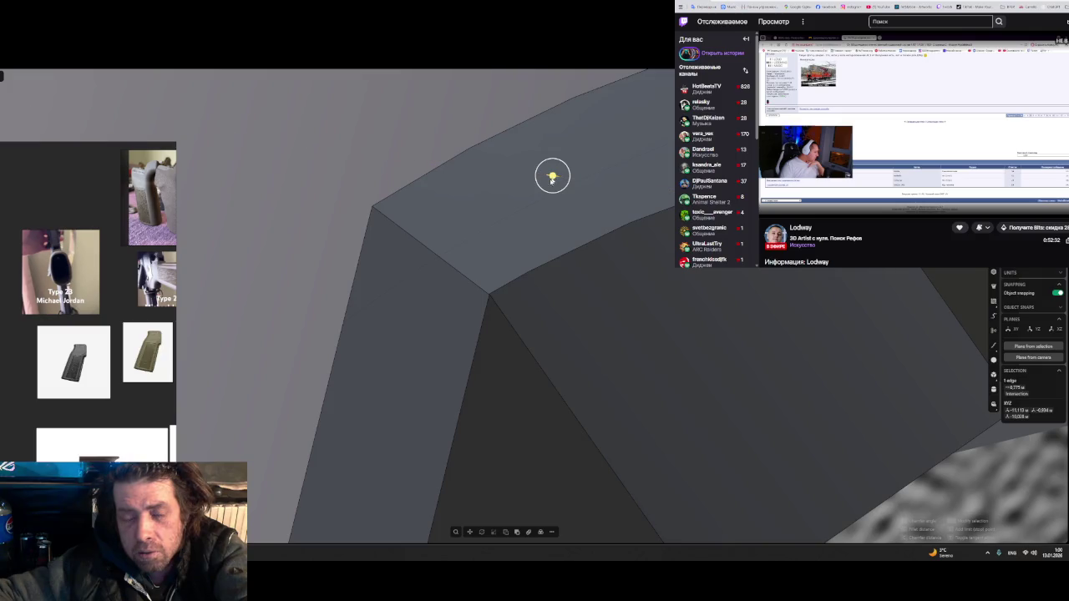
scroll(519, 288, "down", 1)
scroll(525, 302, "down", 3)
scroll(539, 313, "down", 3)
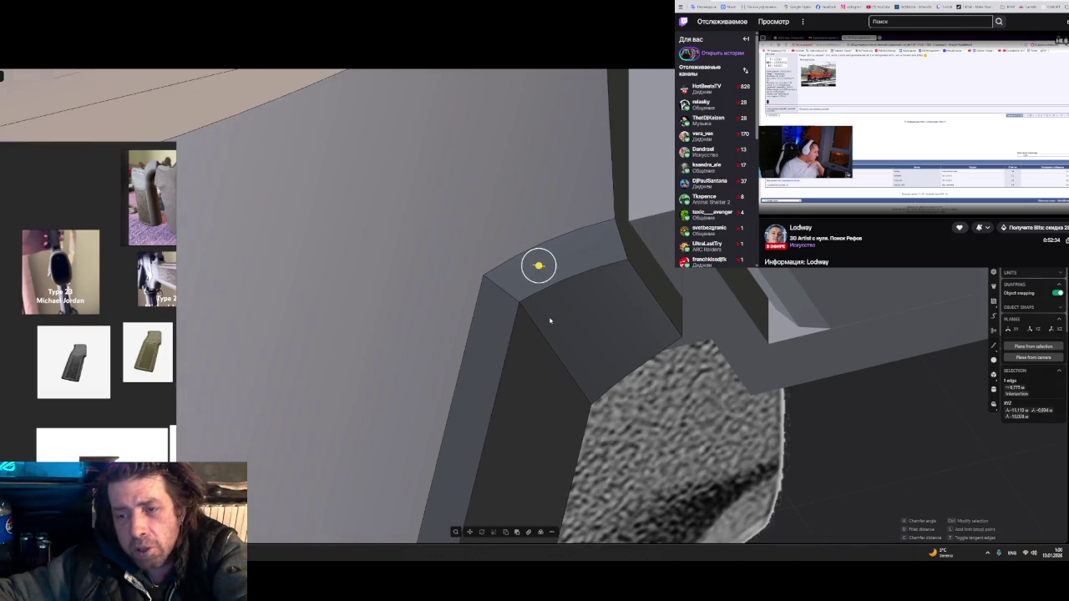
scroll(552, 321, "down", 1)
scroll(559, 330, "down", 1)
scroll(564, 333, "down", 2)
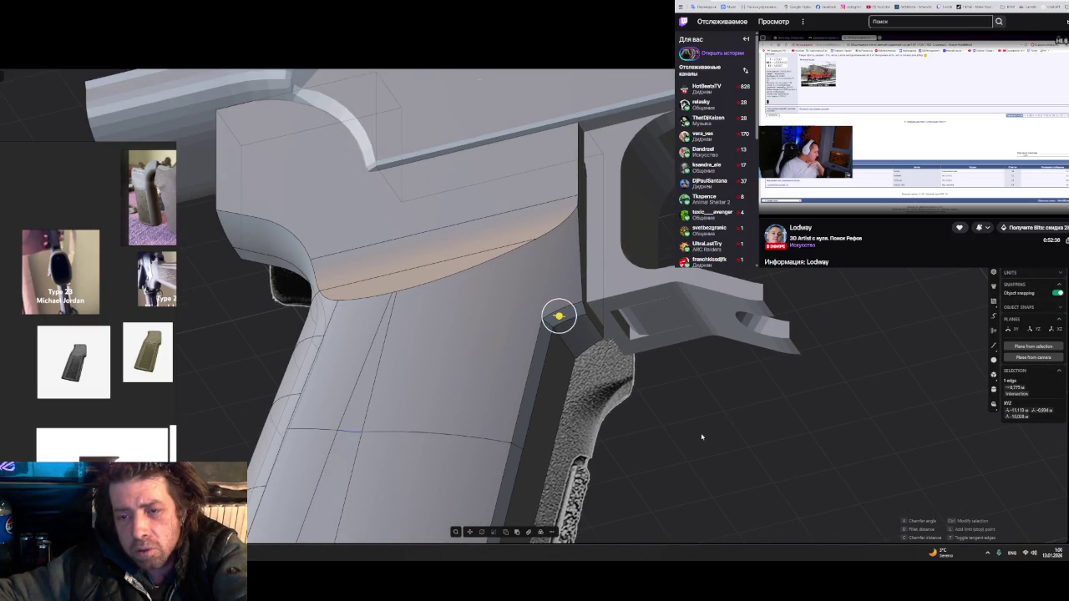
scroll(551, 321, "up", 2)
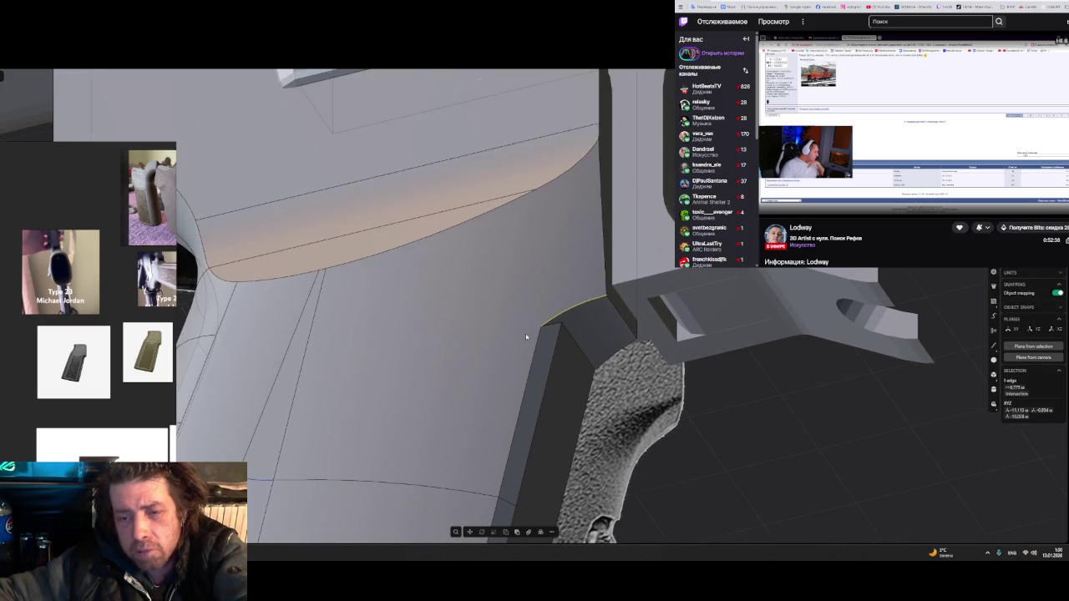
scroll(554, 319, "up", 2)
scroll(554, 320, "up", 2)
scroll(554, 320, "up", 2)
scroll(553, 319, "up", 1)
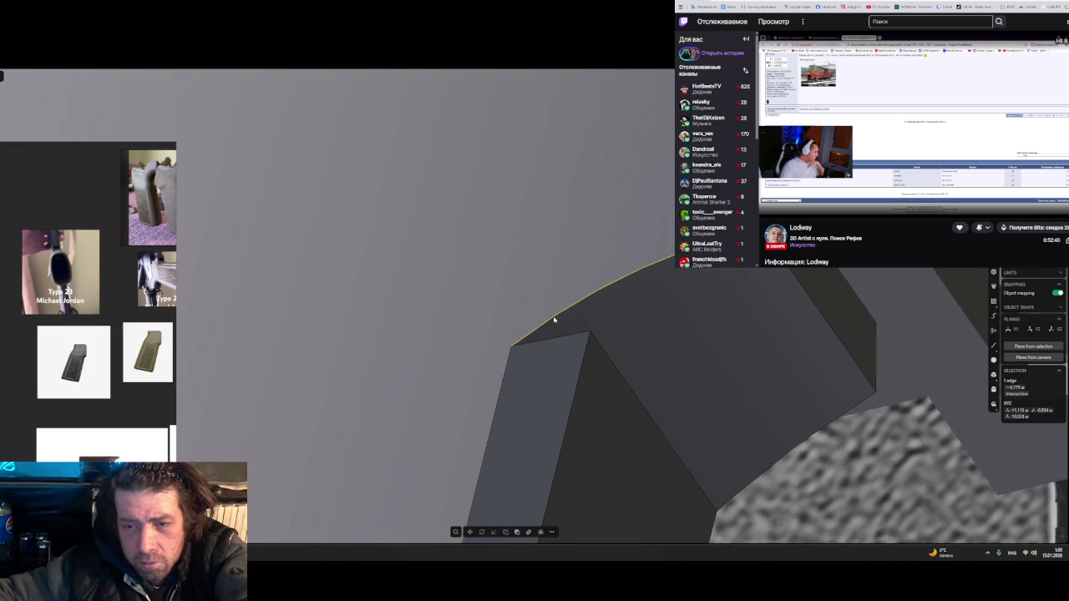
- Restart the fillet on the top corner edge and commit it
key("f")
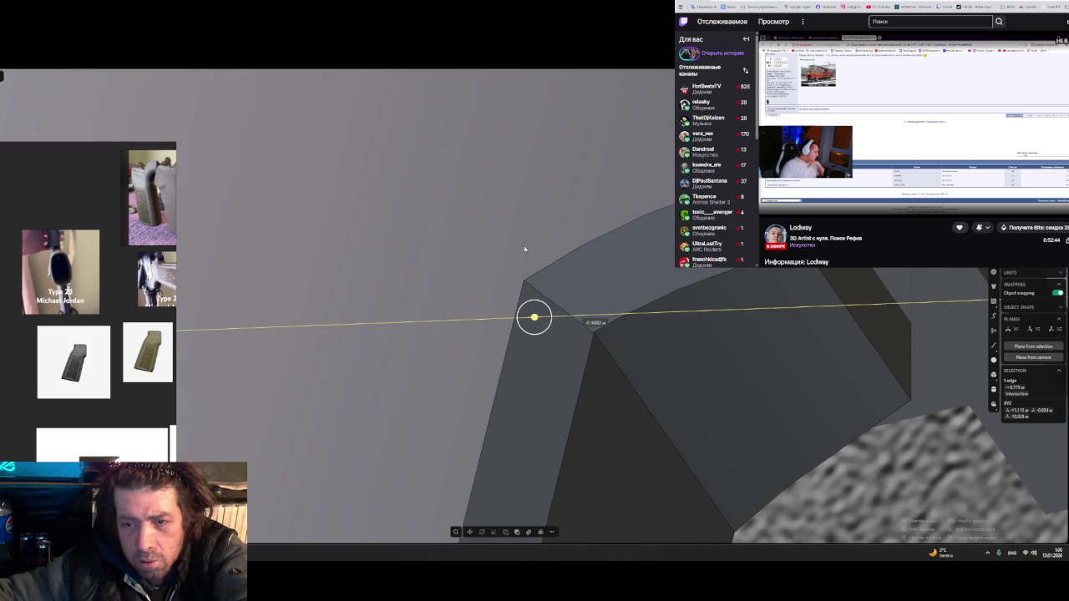
scroll(601, 339, "up", 1)
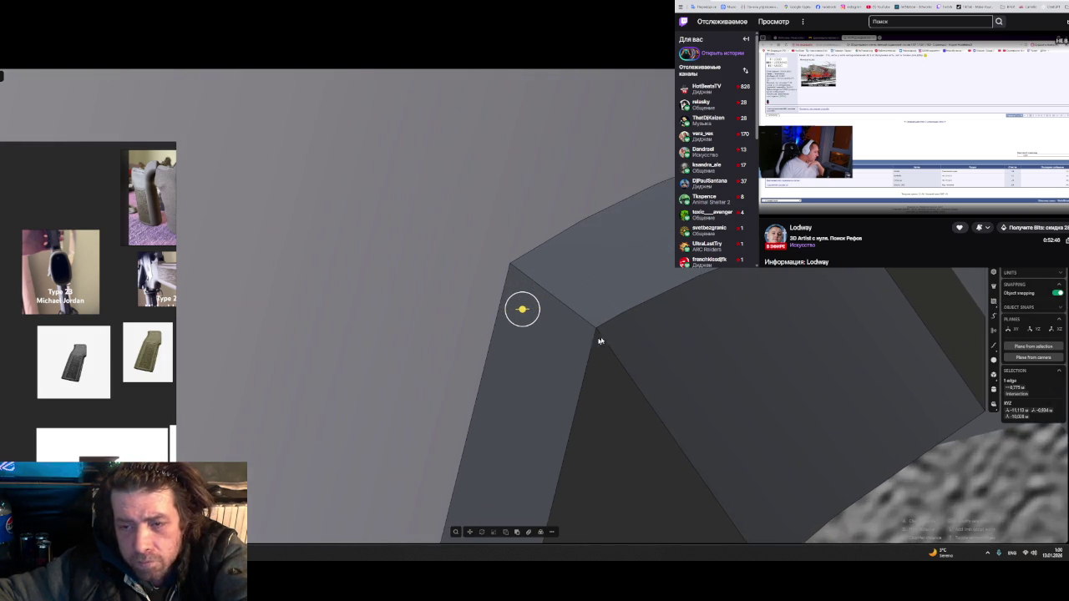
scroll(608, 337, "up", 2)
scroll(607, 339, "up", 2)
scroll(562, 325, "up", 1)
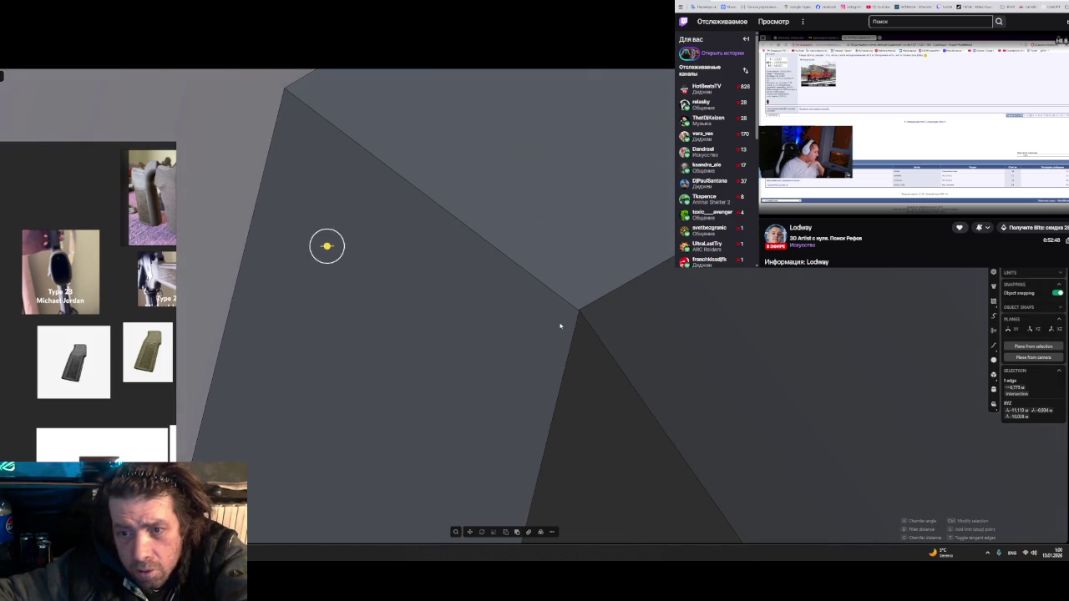
scroll(512, 306, "up", 1)
scroll(388, 284, "up", 1)
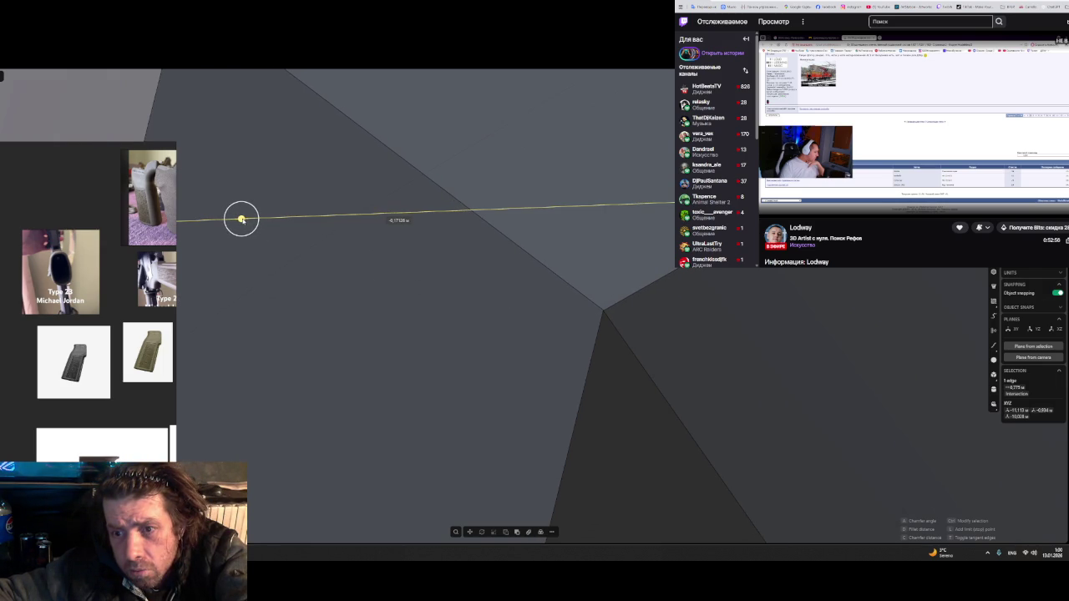
left_click(242, 219)
- Orbit and zoom around to inspect the filleted corner
mouse_move(312, 293)
middle_mouse_down()
mouse_move(382, 326)
mouse_move(414, 369)
mouse_move(424, 296)
mouse_move(476, 378)
mouse_move(429, 413)
mouse_move(411, 314)
mouse_move(437, 281)
mouse_move(413, 250)
middle_mouse_up()
scroll(417, 317, "up", 2)
scroll(418, 320, "up", 2)
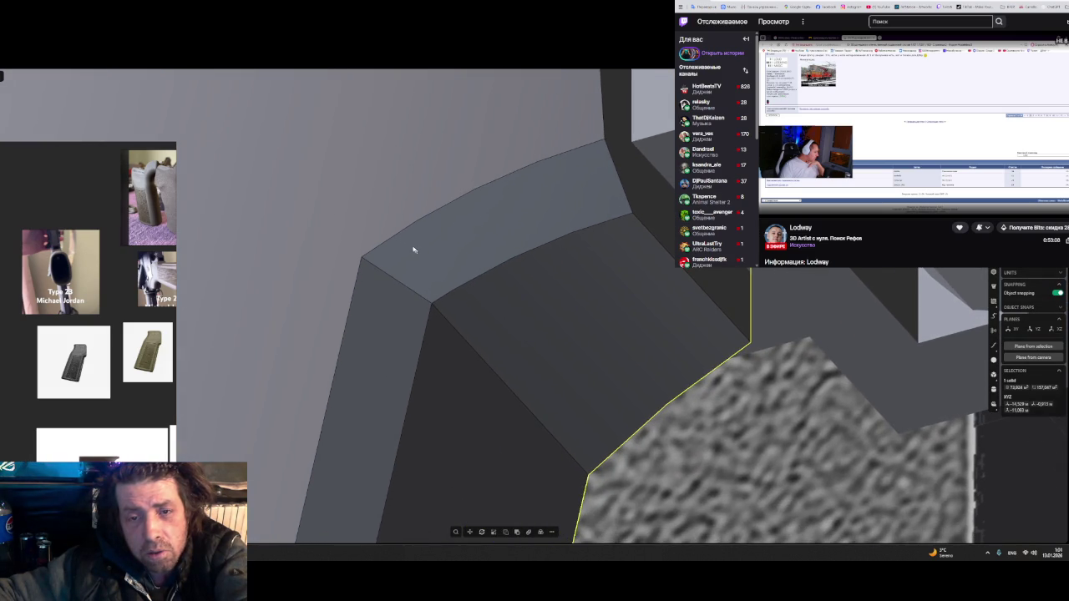
scroll(408, 244, "up", 1)
scroll(399, 242, "up", 1)
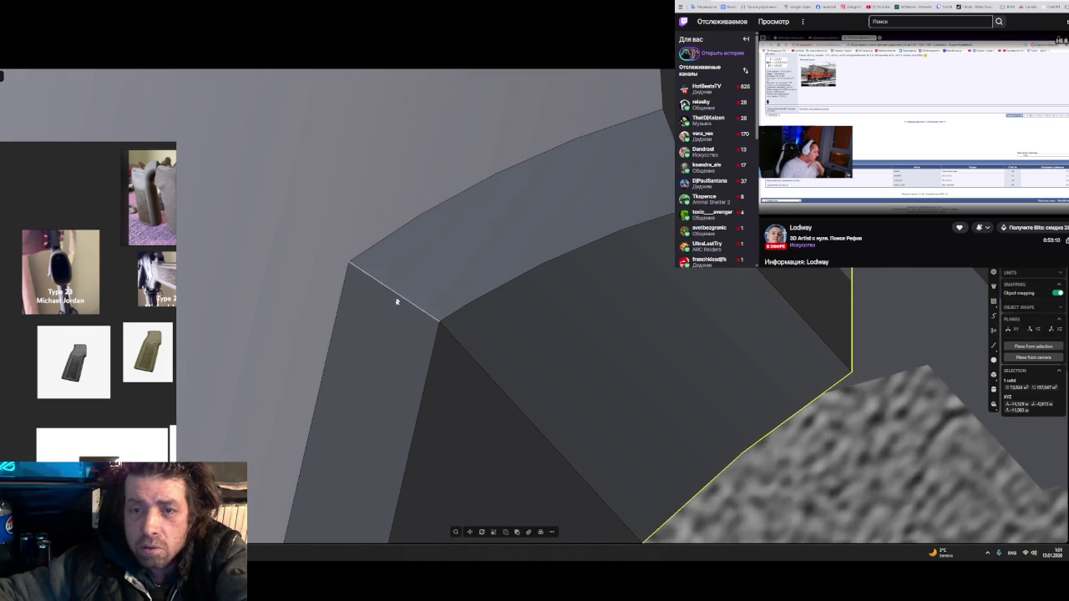
mouse_move(452, 273)
middle_mouse_down()
mouse_move(446, 245)
mouse_move(389, 250)
mouse_move(415, 294)
mouse_move(439, 291)
mouse_move(458, 361)
mouse_move(491, 236)
mouse_move(468, 318)
mouse_move(468, 290)
middle_mouse_up()
- Fillet both top edges of the grip's upper corner together
left_click(496, 255)
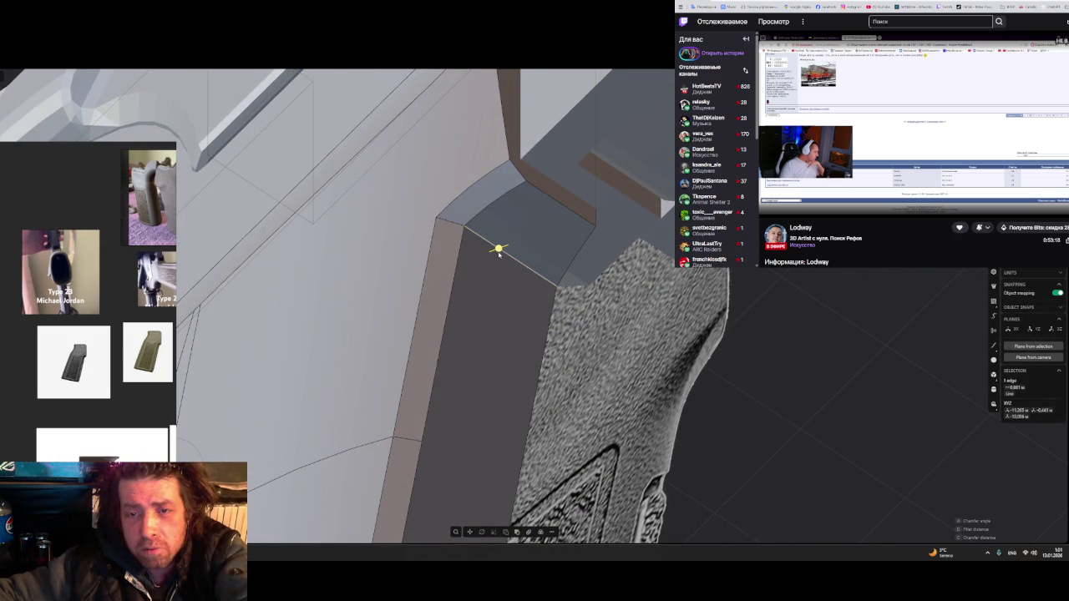
left_click(451, 225)
left_click_drag(452, 222, 453, 203)
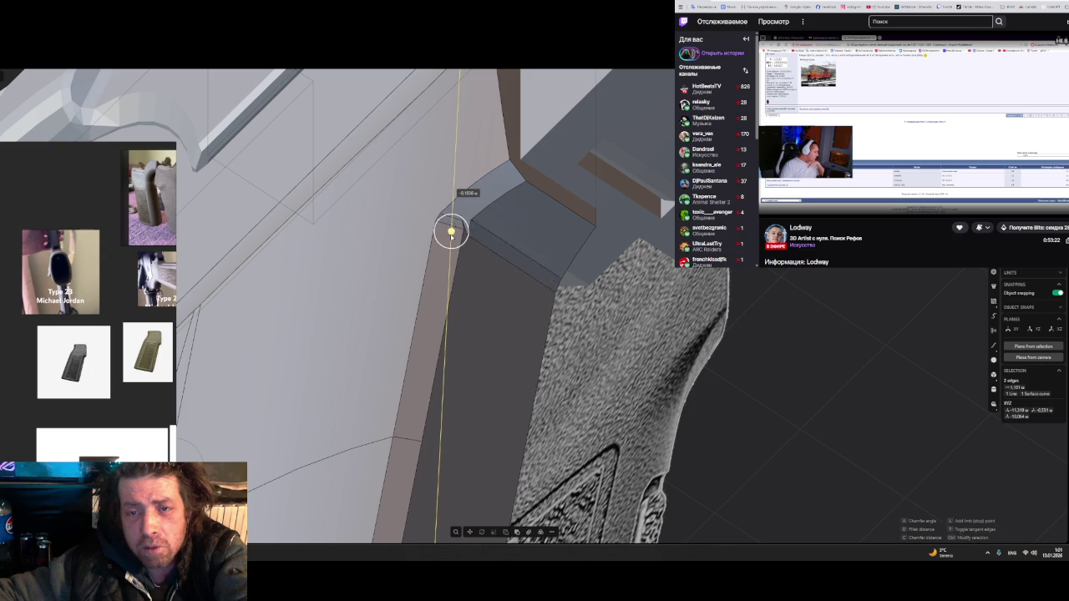
key("Return")
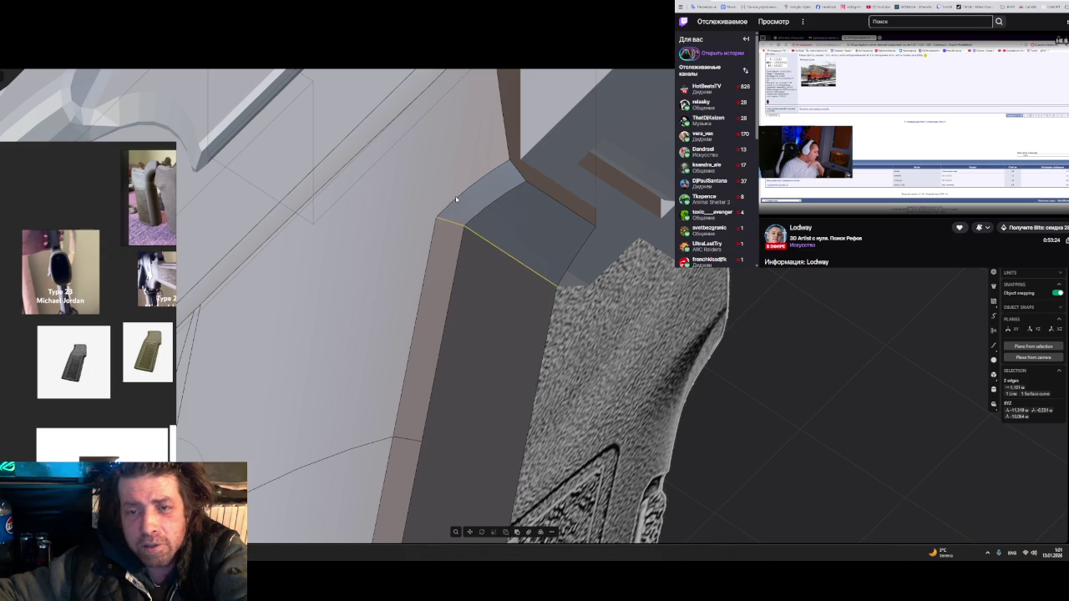
middle_click_drag(467, 219, 497, 266)
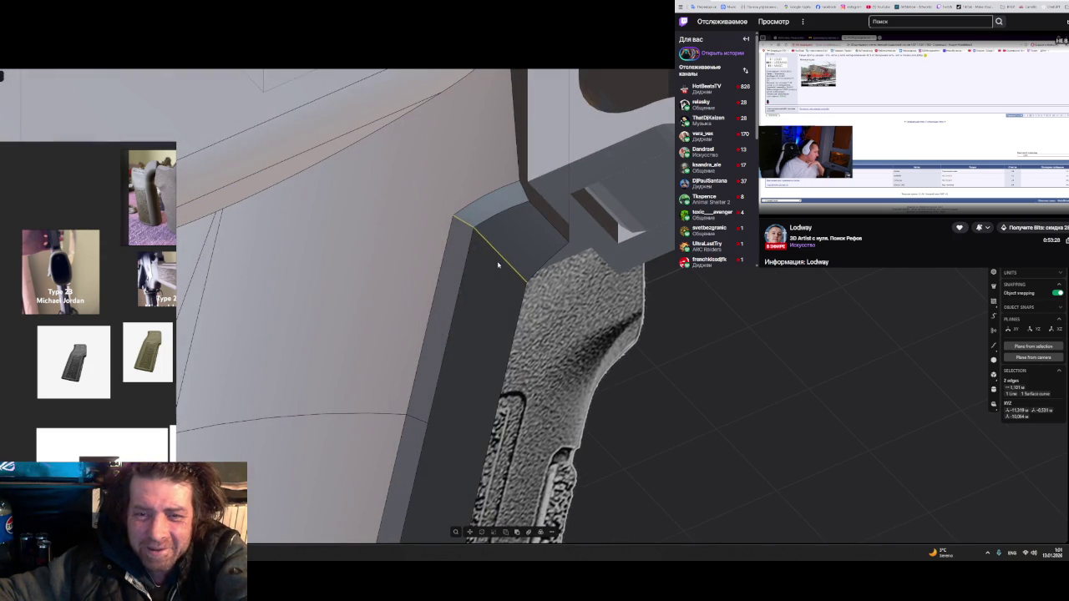
- Fillet the vertical edge below the corner to about 0.4189, then view the reference photo
left_click(460, 289)
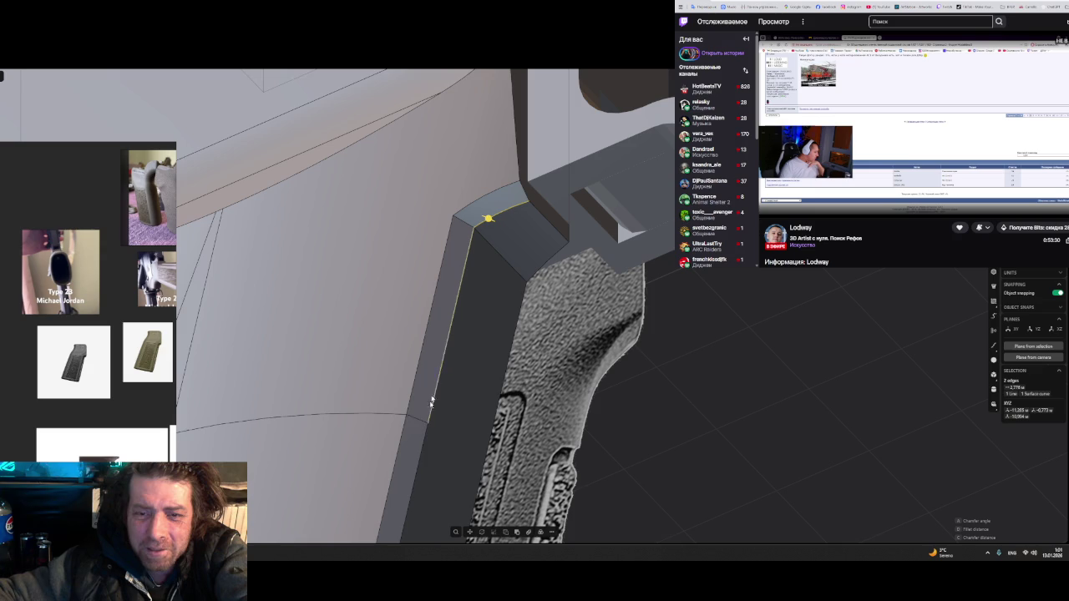
left_click_drag(426, 465, 436, 423)
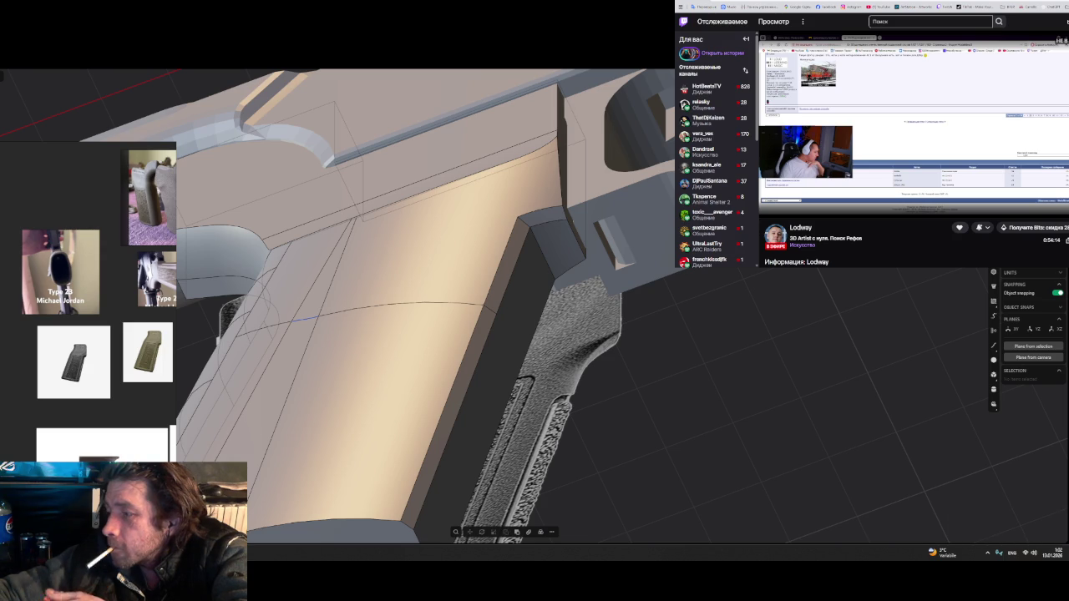
key("alt+Tab")
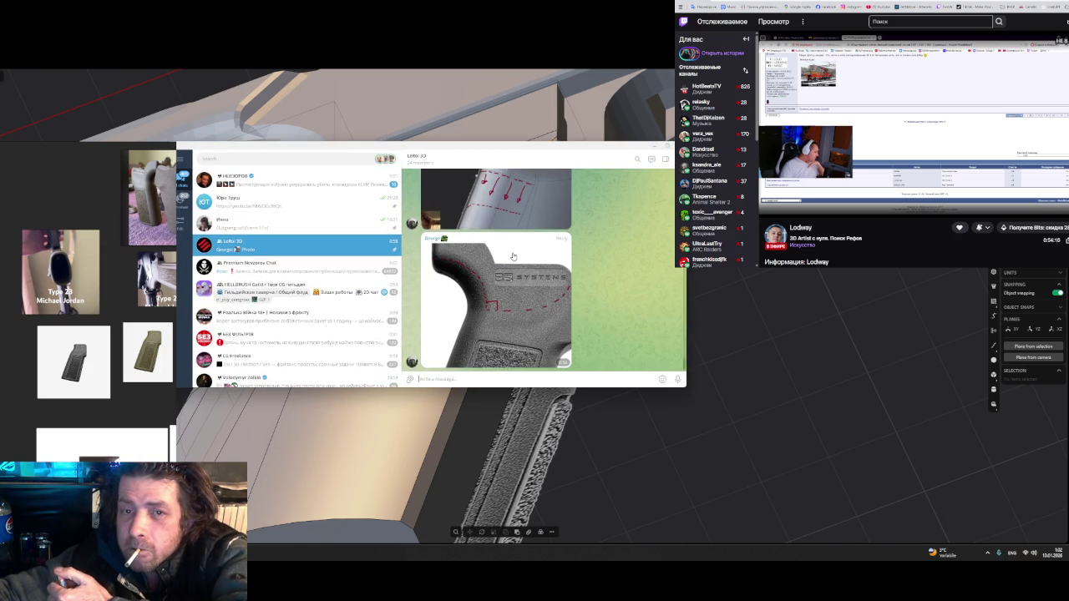
key("alt+Tab")
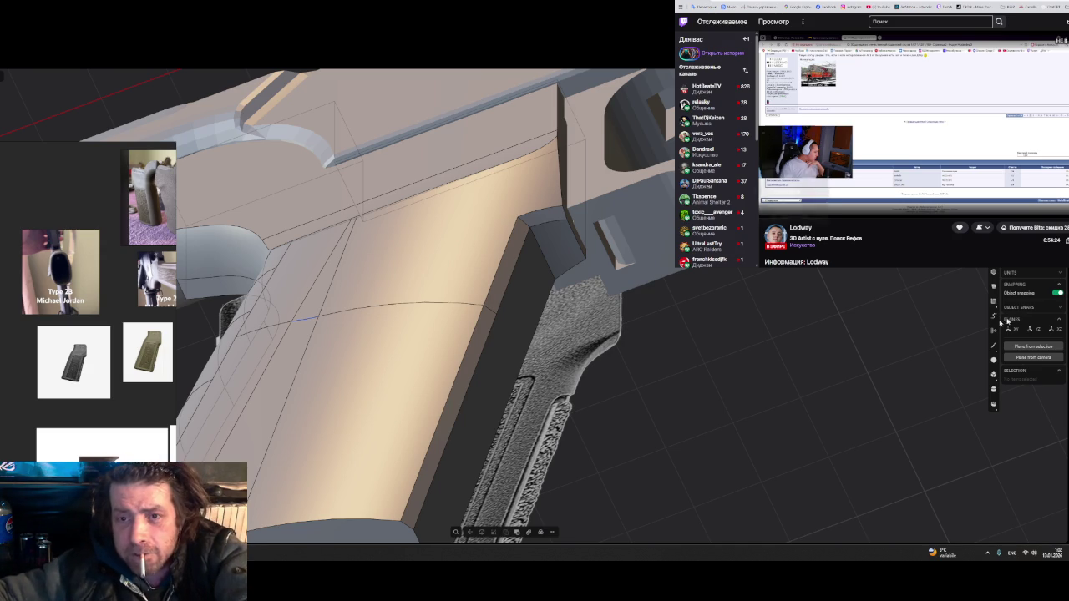
- Fillet the slanted top edge at the back of the grip to about 0.56
left_click(468, 339)
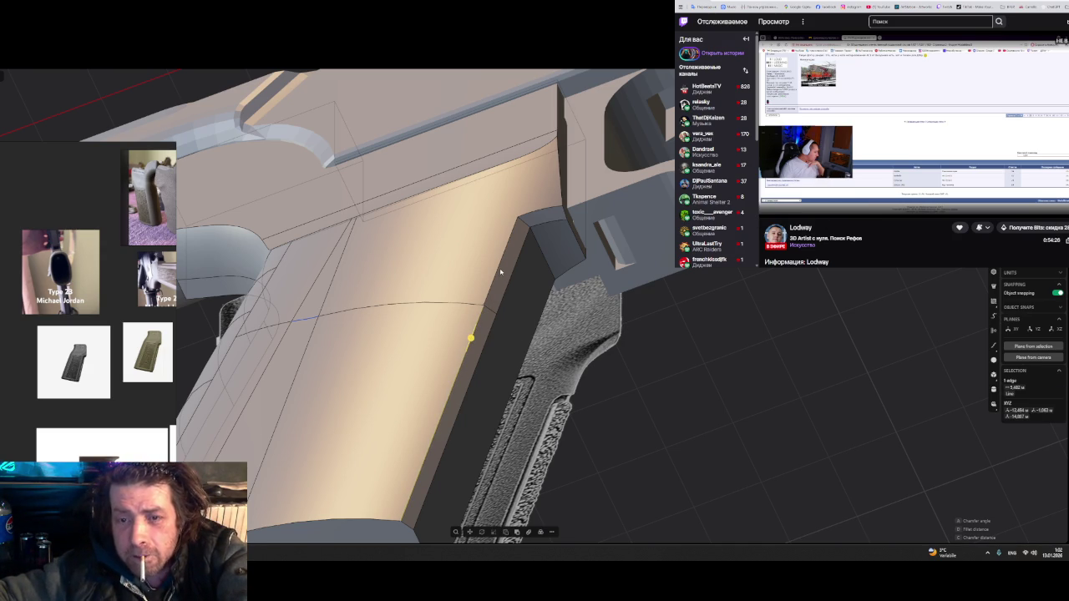
key("f")
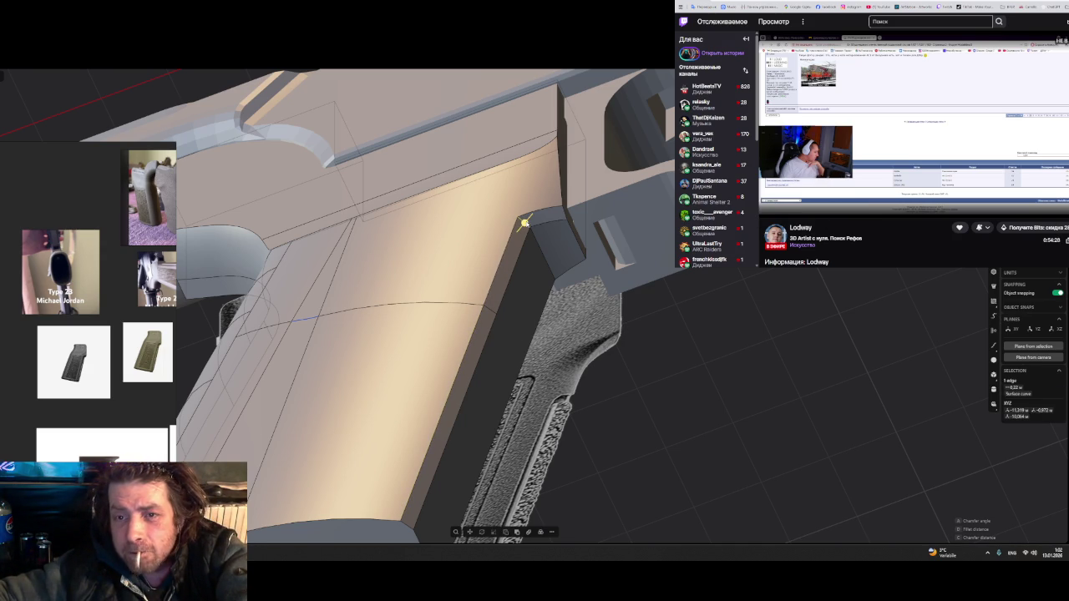
left_click_drag(554, 214, 562, 209)
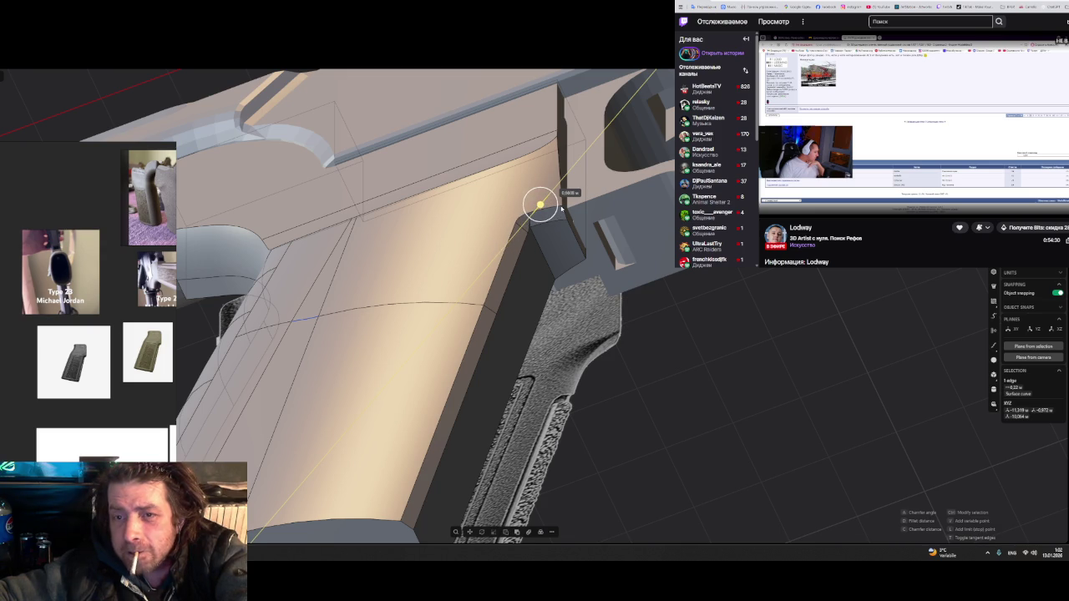
key("Return")
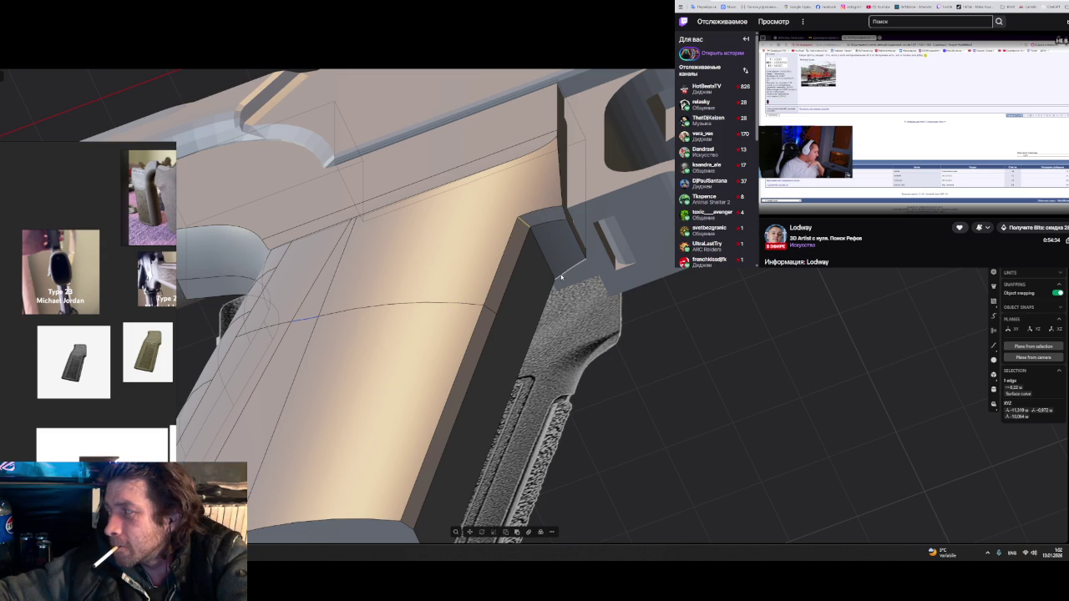
key("Escape")
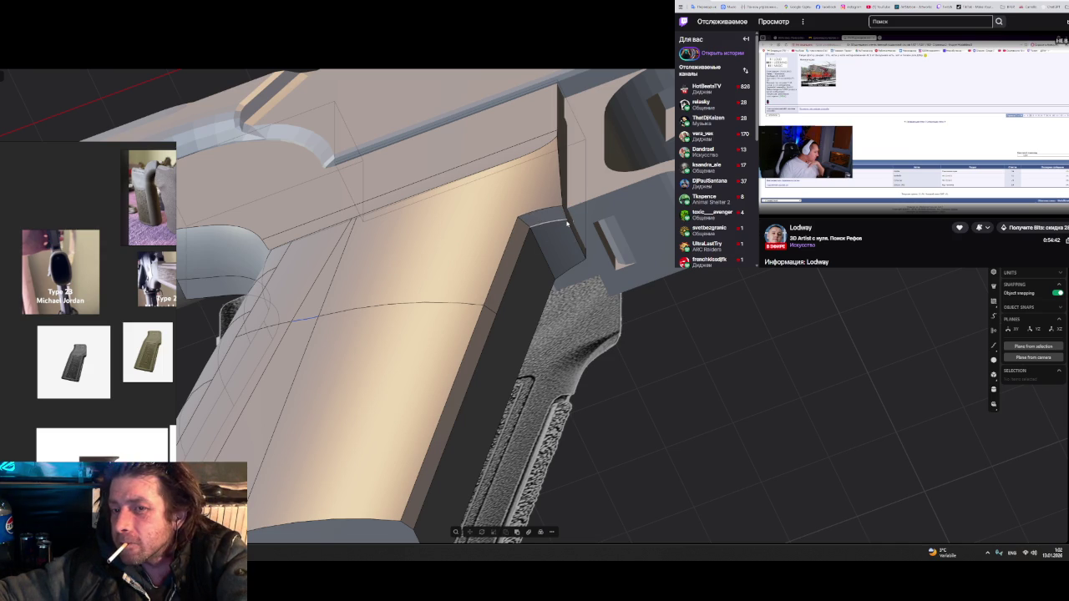
- Start a screenshot capture framing the grip's upper corner
scroll(567, 222, "up", 3)
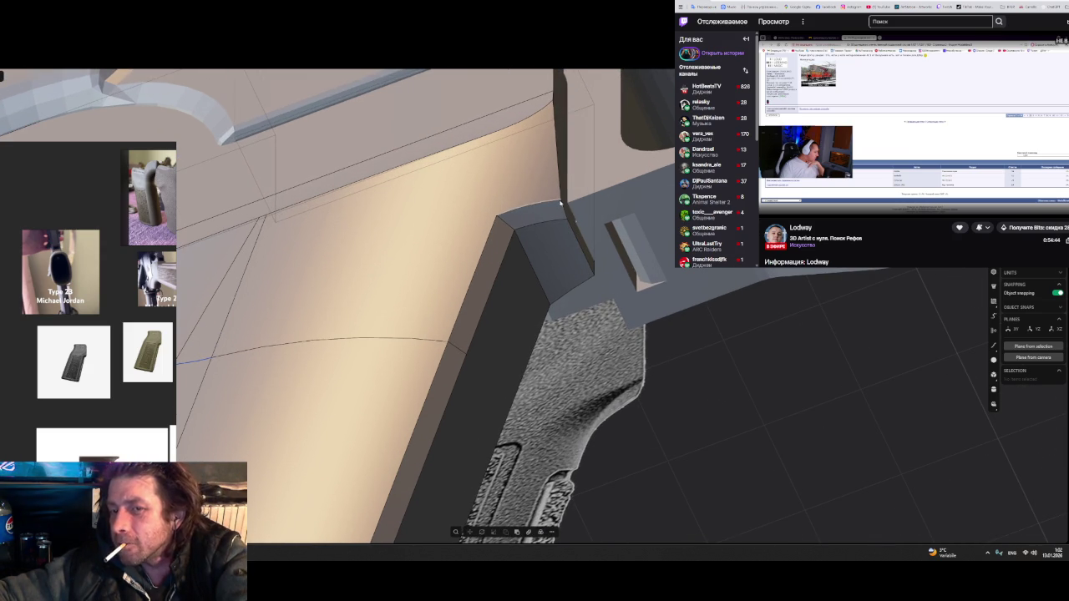
key("Print")
left_click_drag(353, 136, 819, 451)
- Draw a red line along the captured corner's top edge, copy the capture, and return to the model
left_click(695, 463)
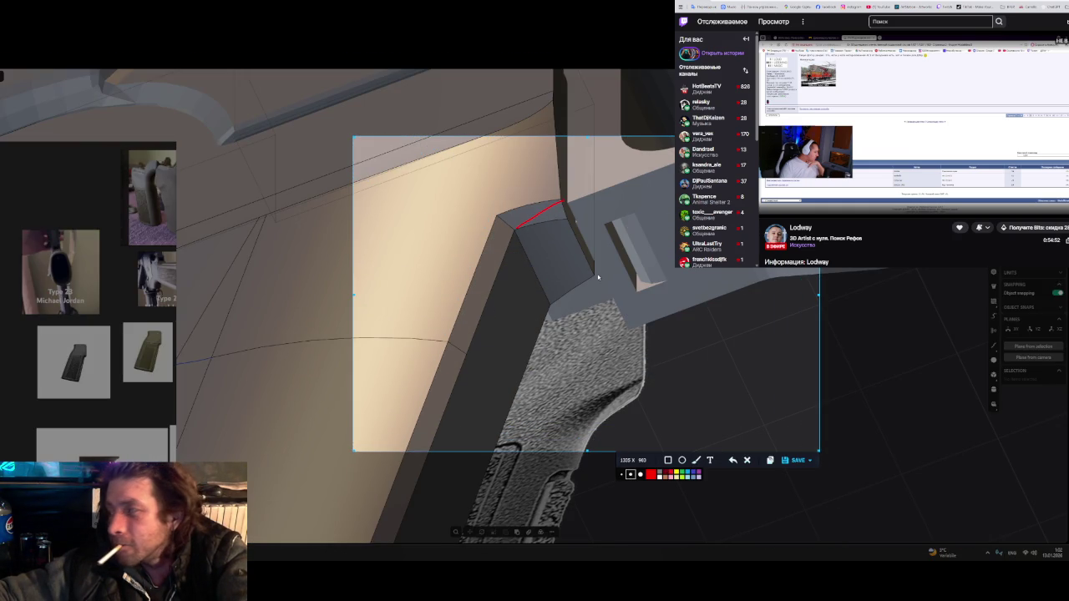
key("ctrl+c")
mouse_move(722, 335)
middle_mouse_down()
mouse_move(622, 406)
mouse_move(659, 387)
middle_mouse_up()
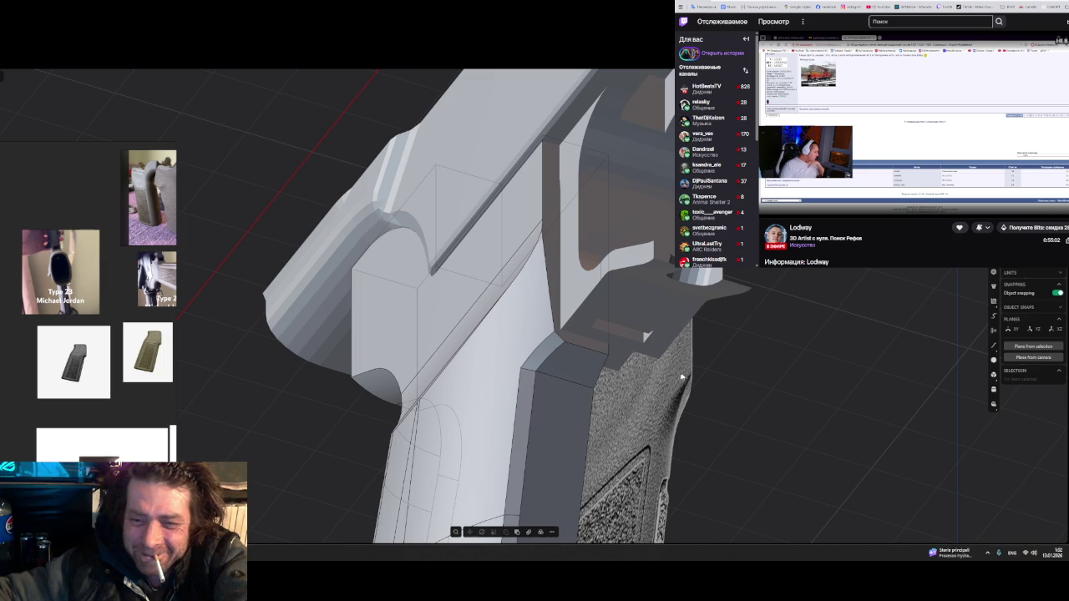
- Bridge the two edges at the grip's top corner with a blend curve and select it
left_click(546, 348)
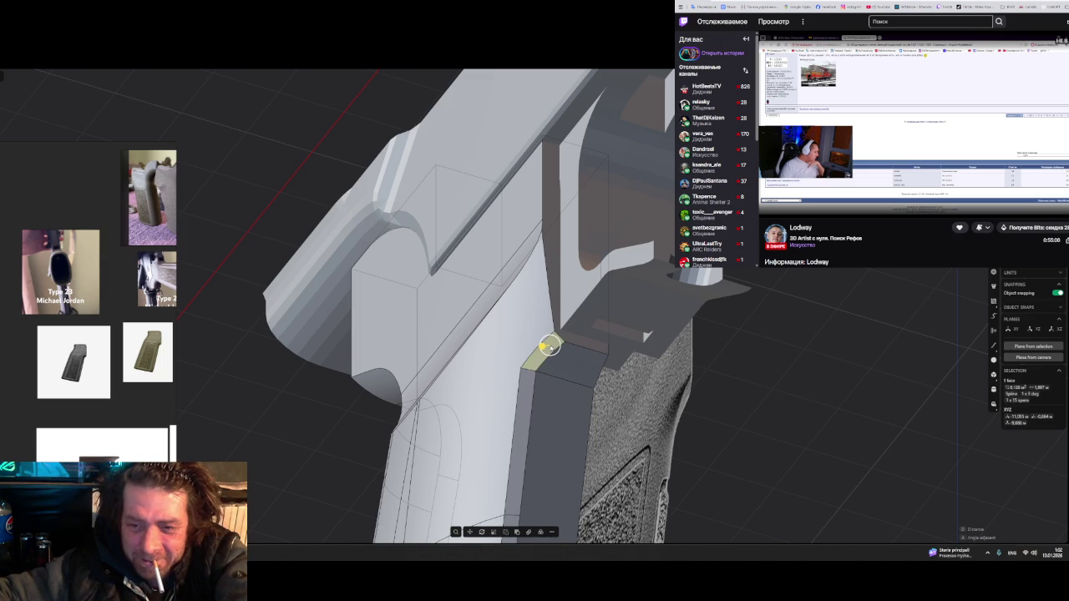
middle_click_drag(645, 336, 632, 376)
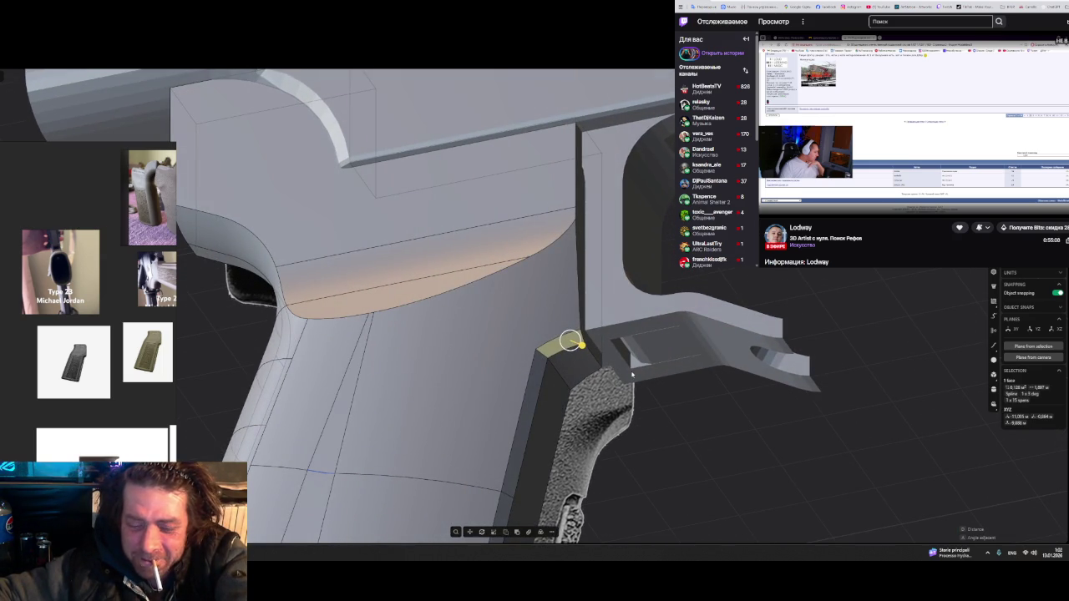
key("m")
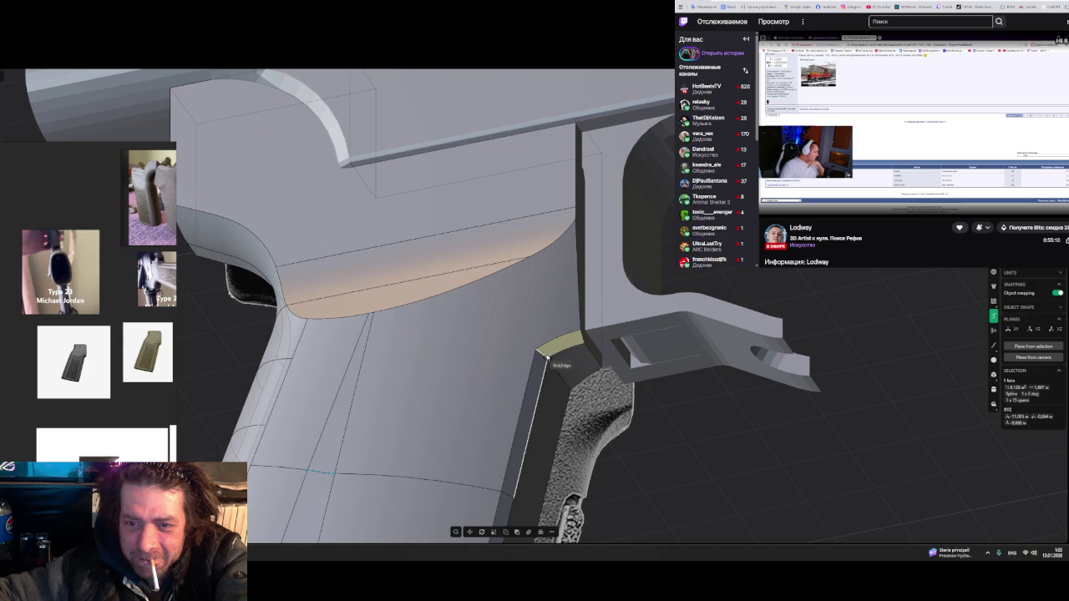
left_click(555, 349)
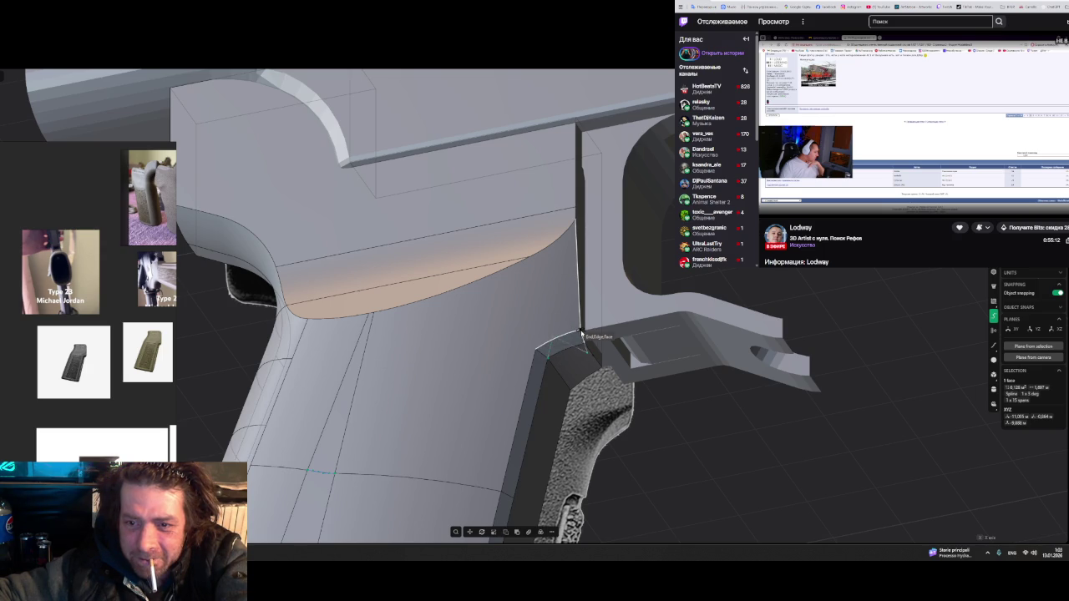
left_click(582, 333)
left_click(227, 324)
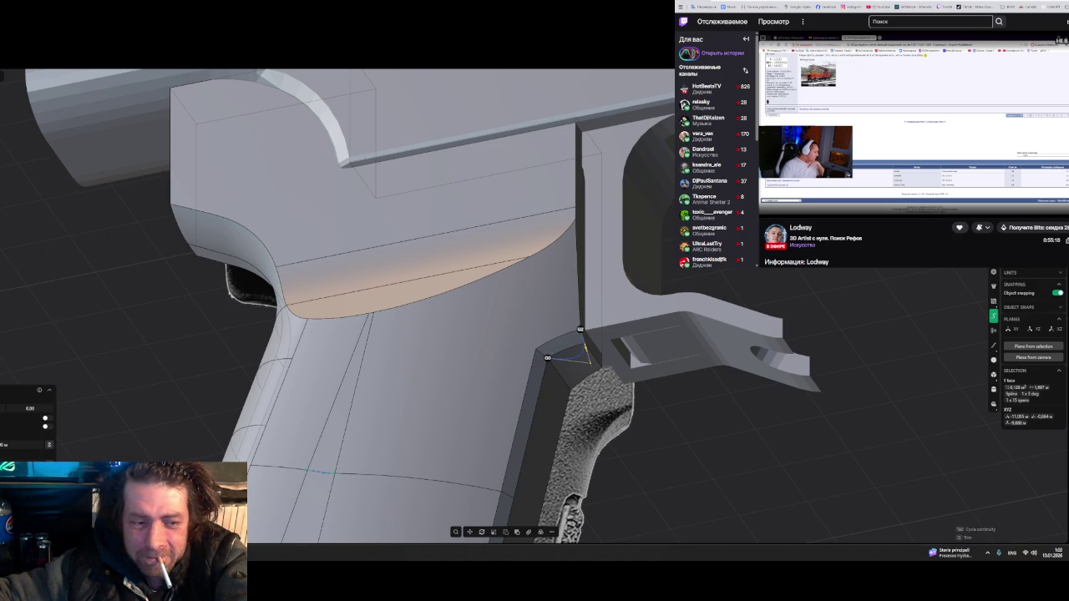
key("Return")
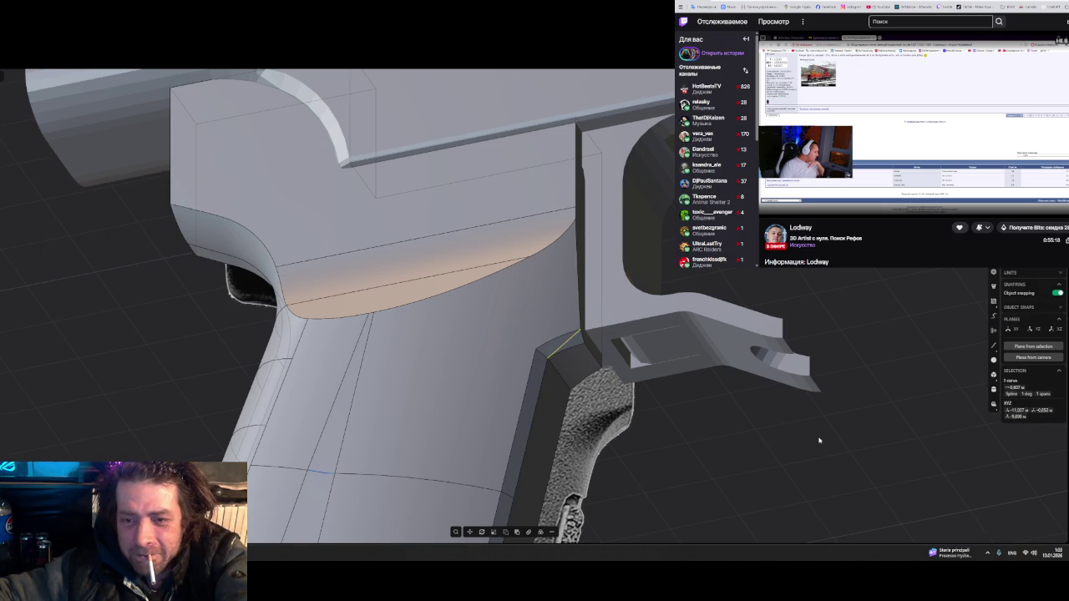
key("g")
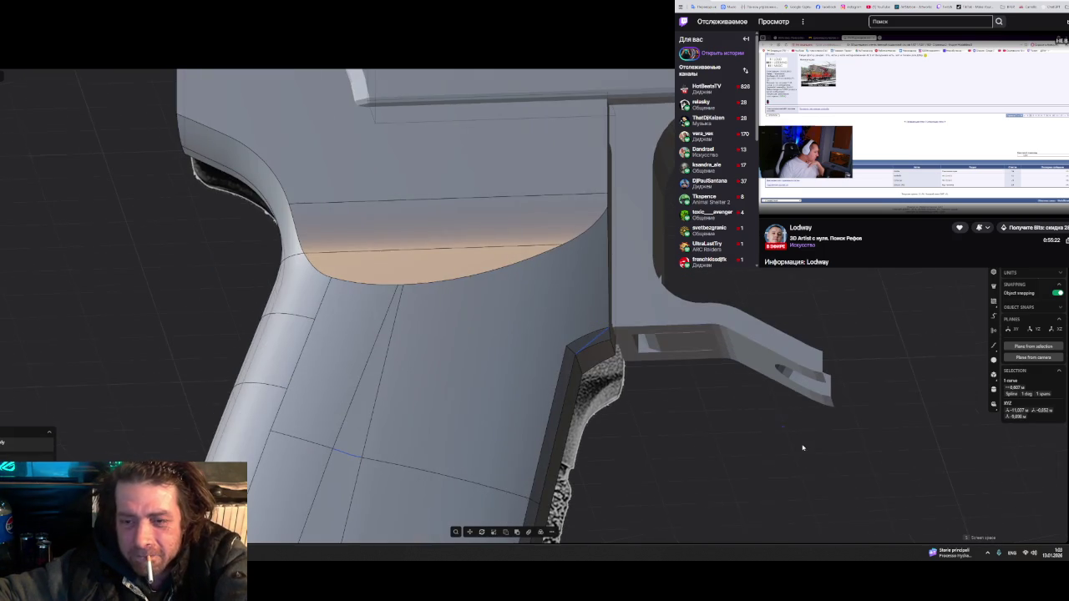
mouse_move(722, 396)
middle_mouse_down()
mouse_move(734, 388)
mouse_move(710, 358)
mouse_move(605, 361)
middle_mouse_up()
left_click(612, 371)
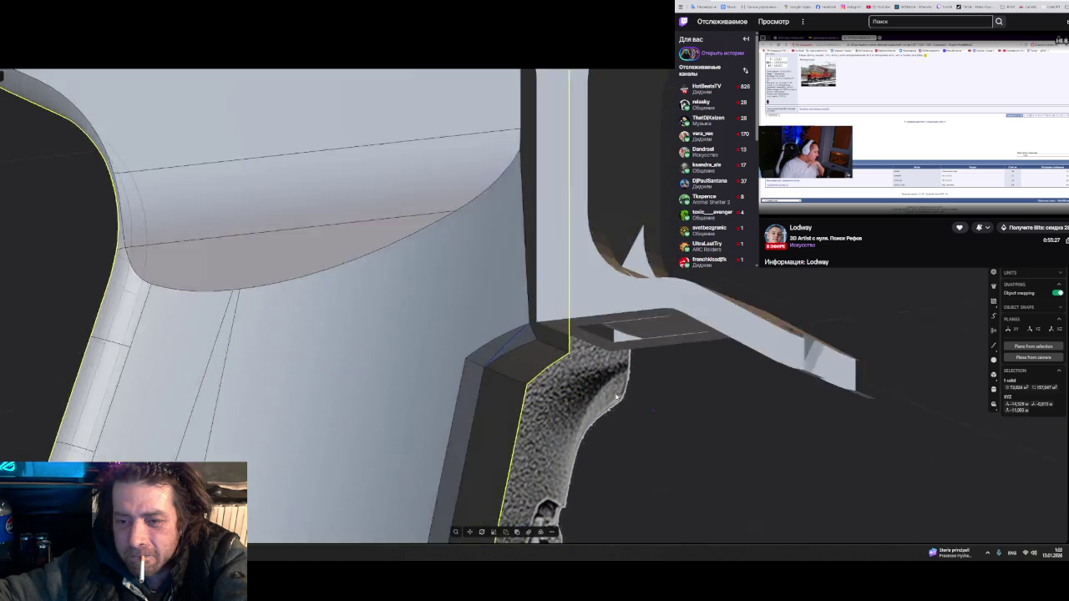
- Orbit around the bevelled corner and select the small triangular face
middle_click_drag(652, 412, 553, 380)
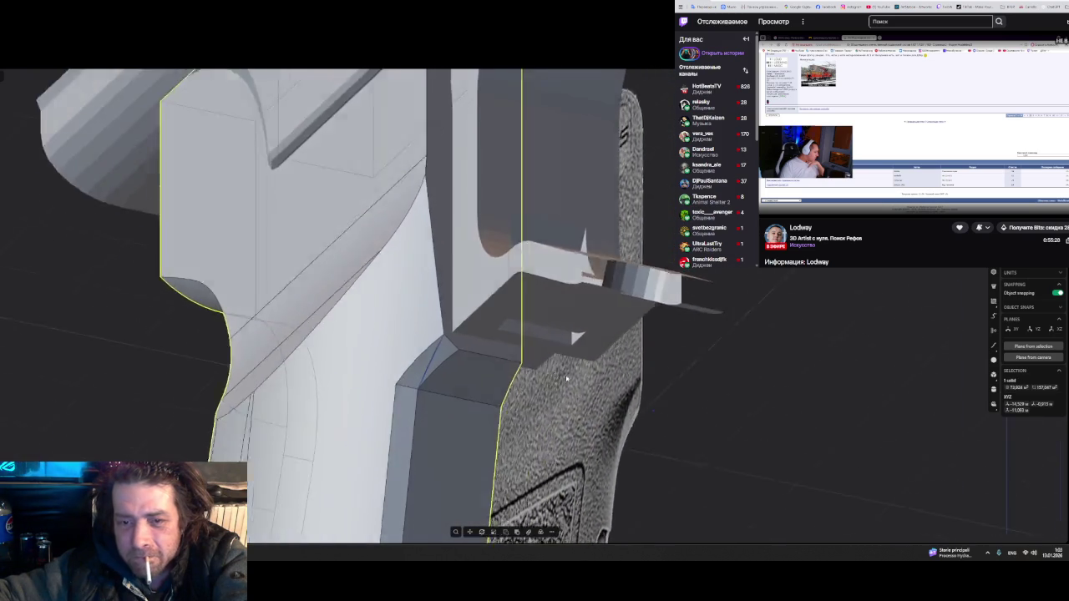
scroll(425, 380, "up", 5)
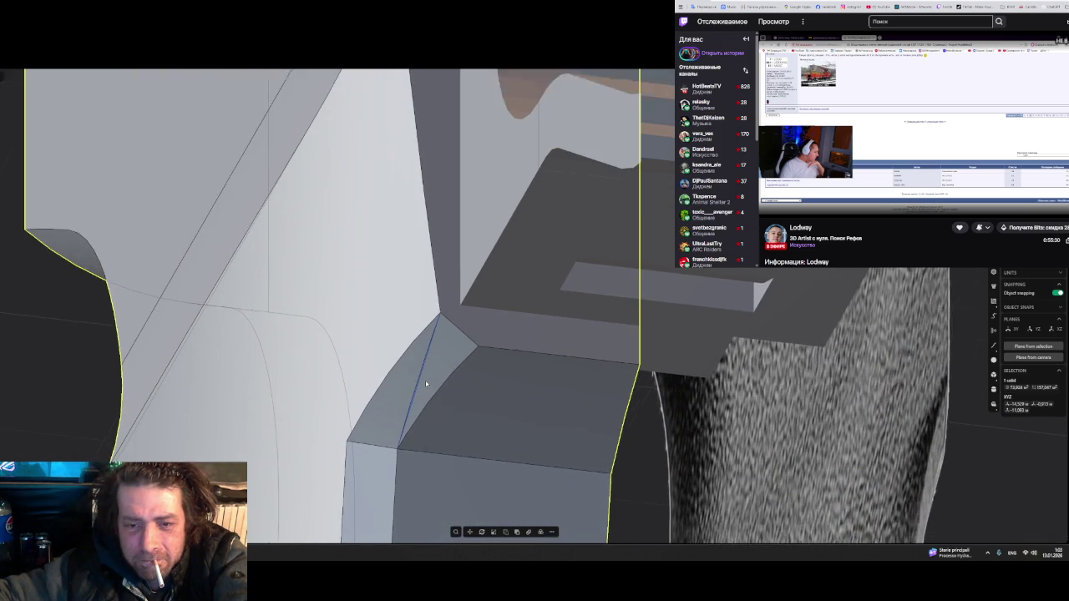
key("Escape")
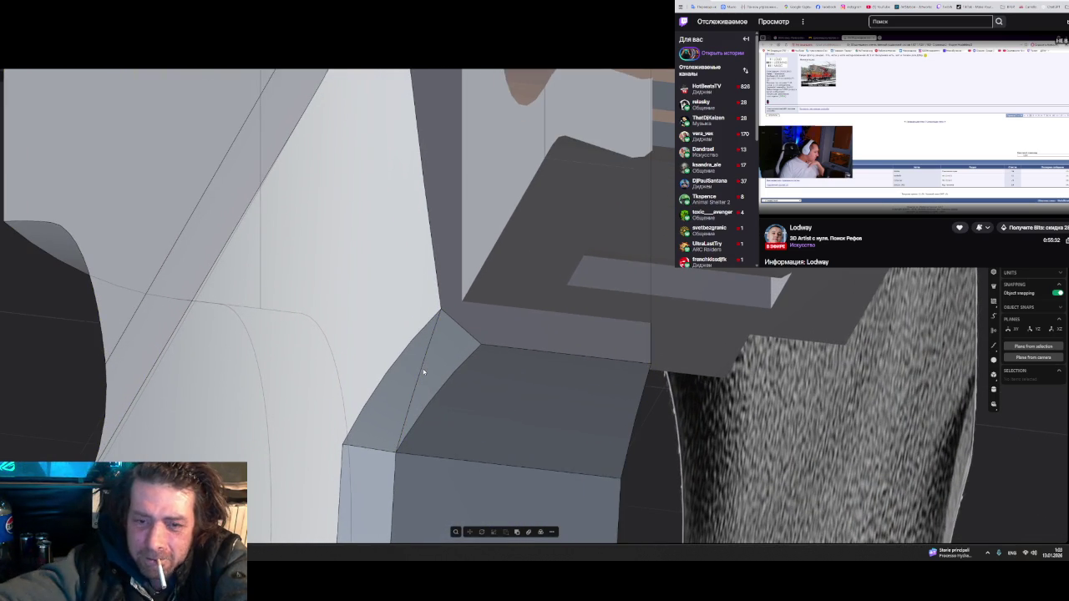
left_click(453, 365)
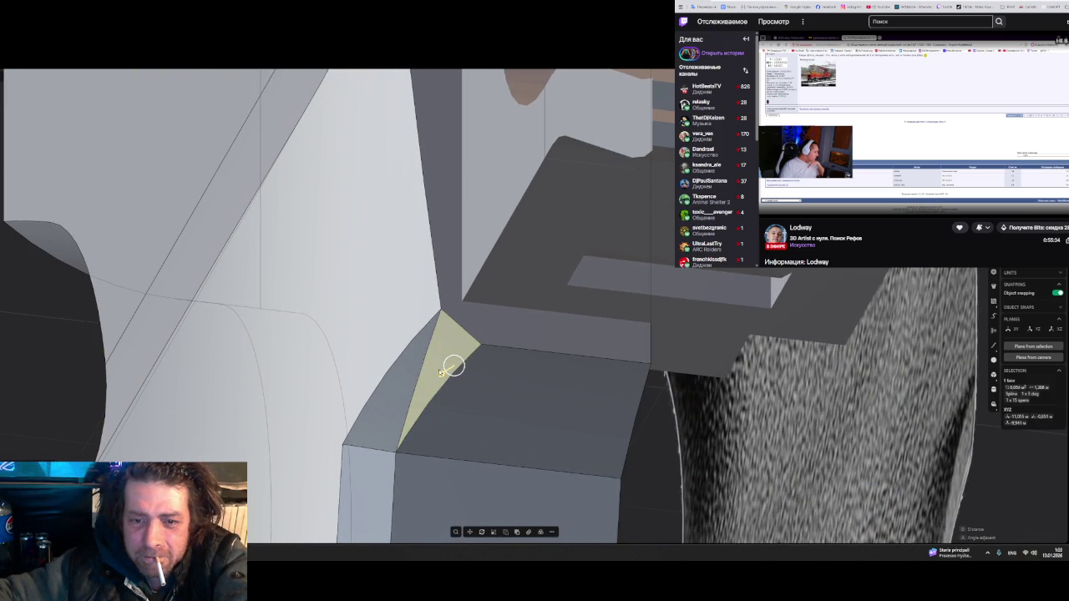
left_click_drag(454, 364, 444, 371)
mouse_move(445, 372)
middle_mouse_down()
mouse_move(516, 412)
mouse_move(489, 387)
mouse_move(557, 351)
mouse_move(566, 313)
mouse_move(571, 389)
mouse_move(454, 386)
middle_mouse_up()
key("Escape")
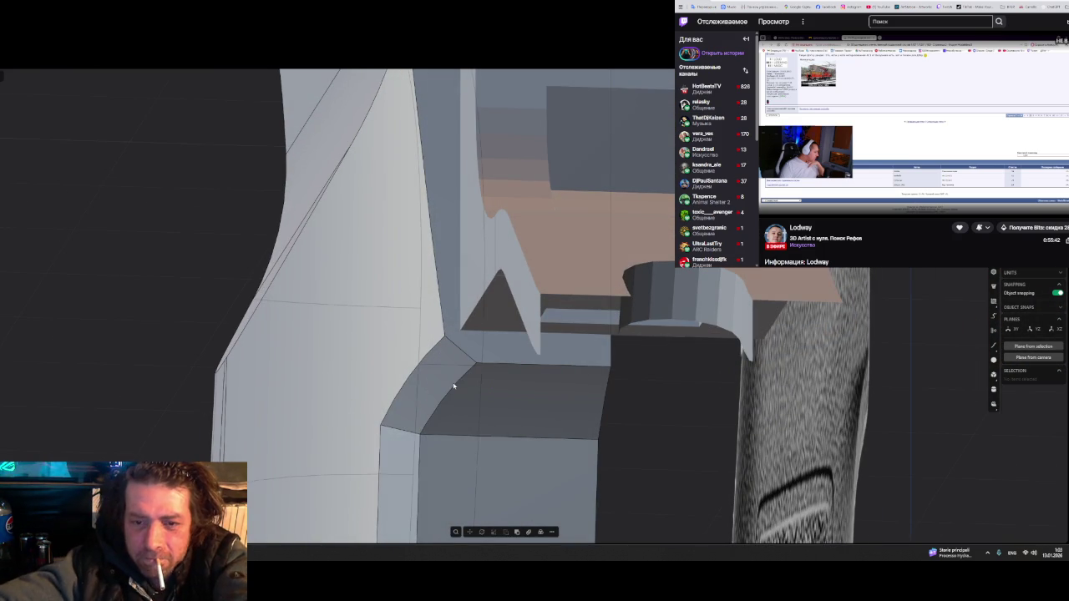
left_click(451, 386)
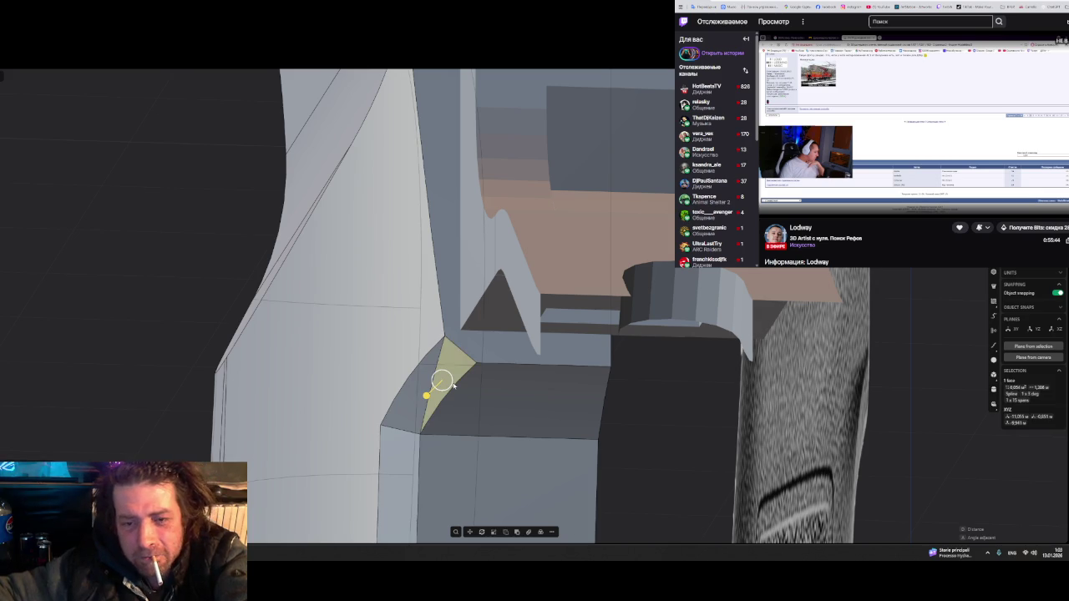
mouse_move(492, 401)
middle_mouse_down()
mouse_move(493, 415)
mouse_move(489, 393)
mouse_move(510, 410)
mouse_move(511, 373)
middle_mouse_up()
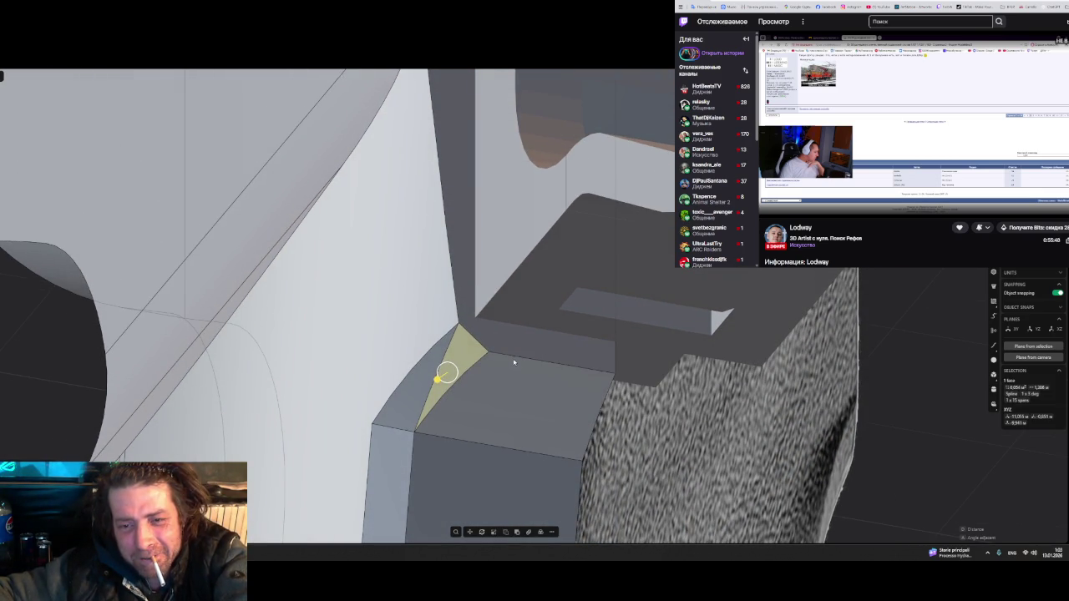
- Fillet the triangular face's edge, undo the extra changes, and reselect the corner blend curve
left_click(514, 361)
key("f")
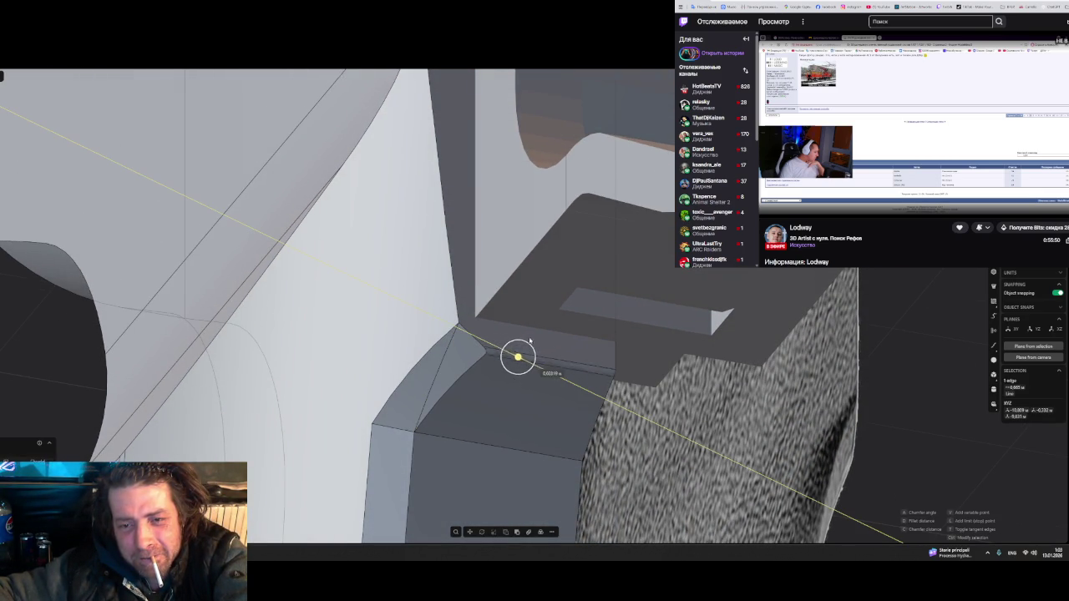
left_click(535, 322)
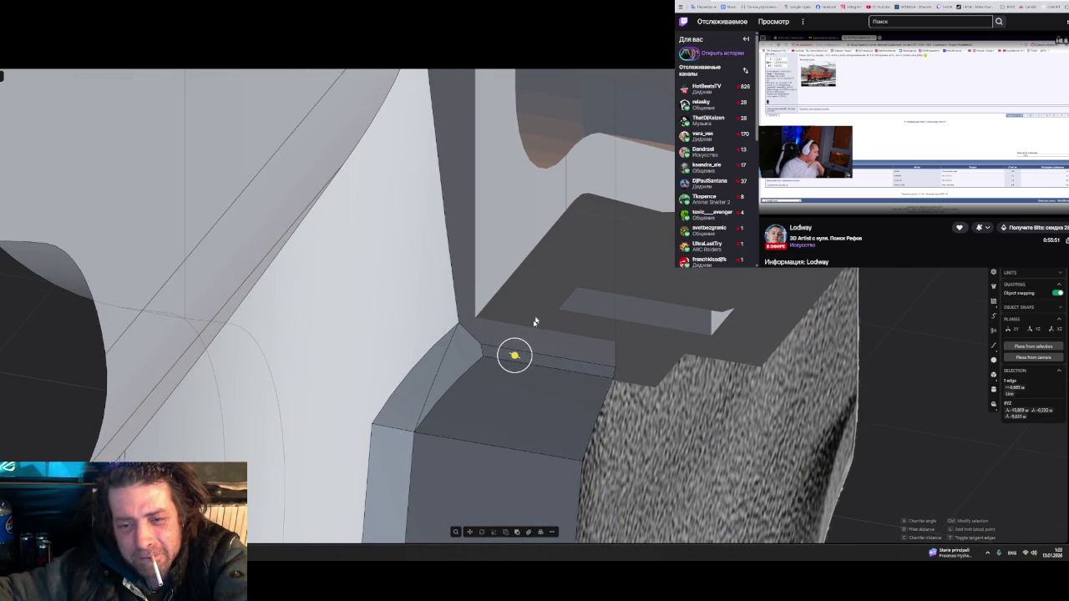
left_click(504, 400)
key("o")
key("Escape")
middle_click_drag(506, 410, 584, 427)
key("Return")
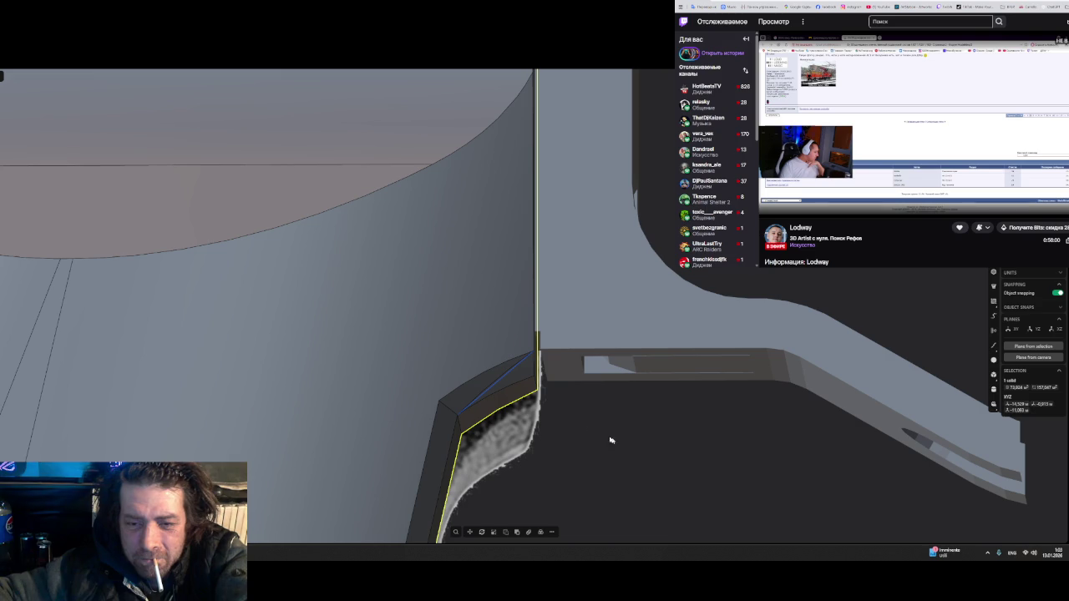
key("ctrl+z")
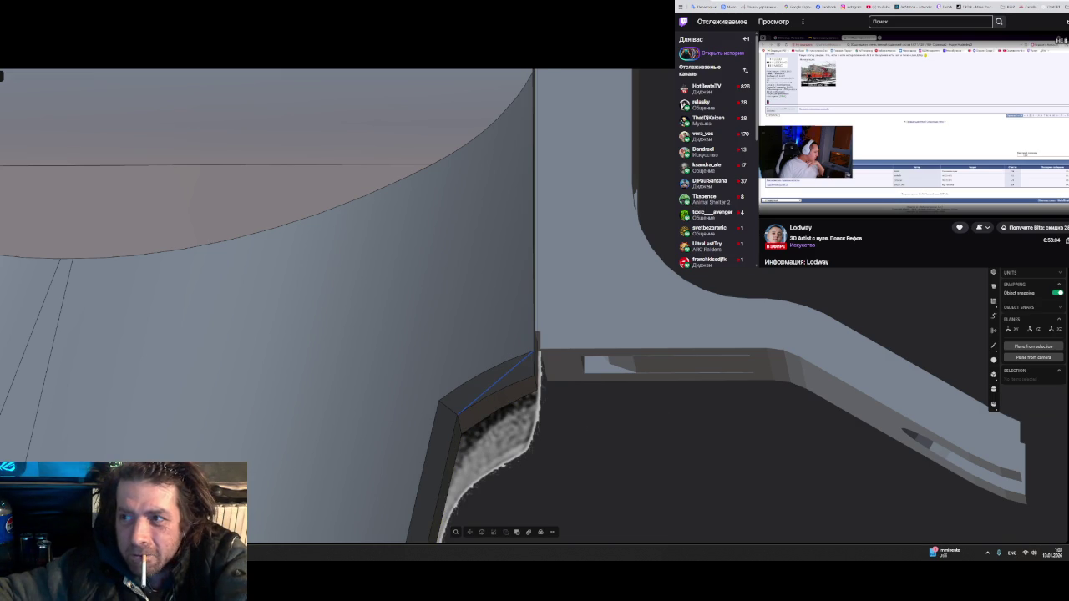
key("ctrl+z")
left_click(511, 381)
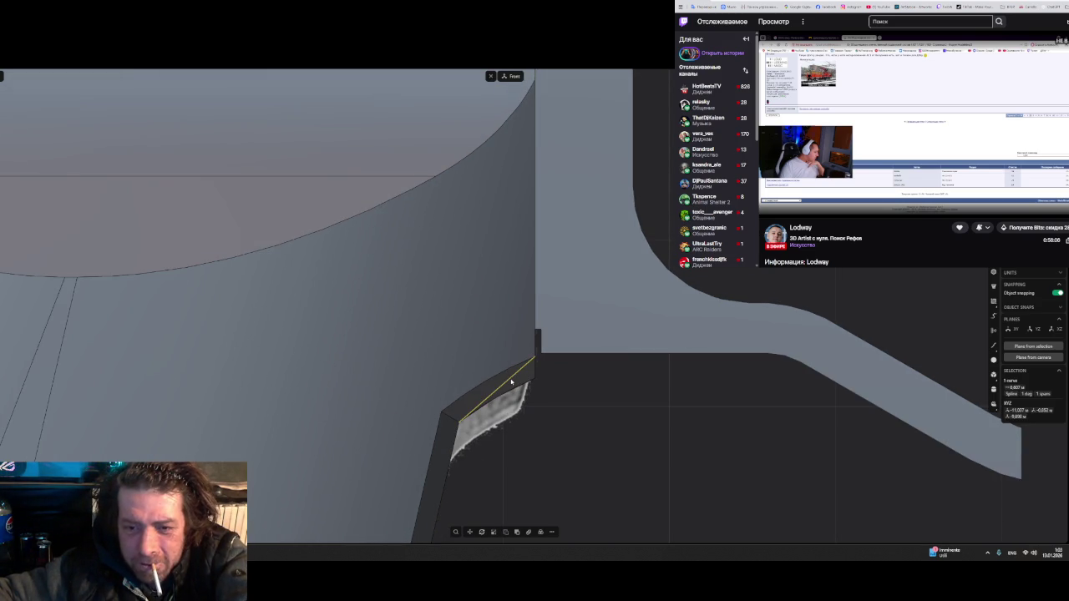
- Lengthen the corner blend curve past the edges and reselect it
key("g")
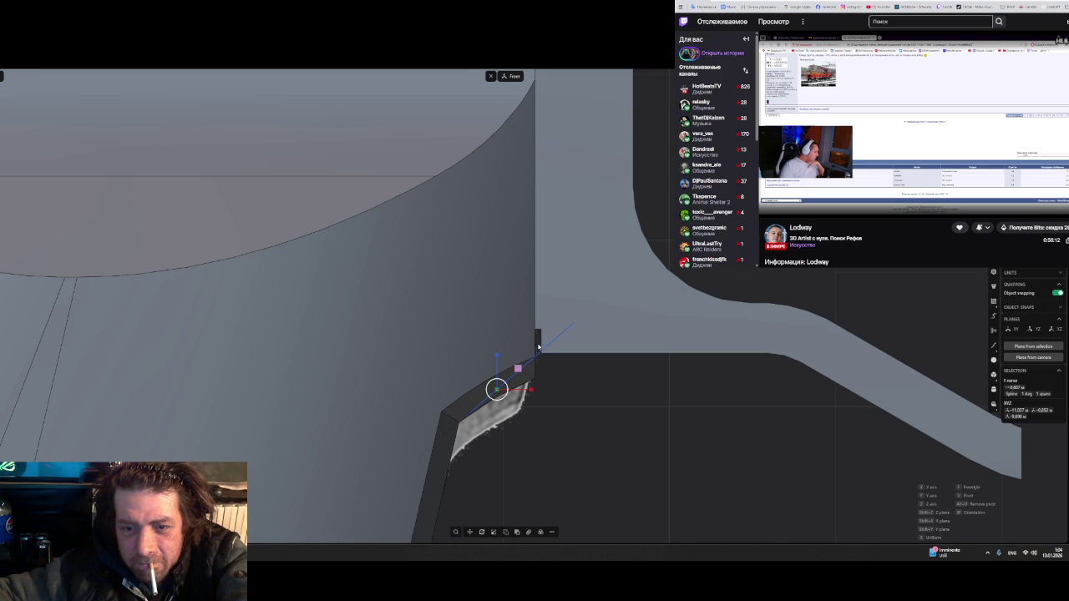
left_click(537, 347)
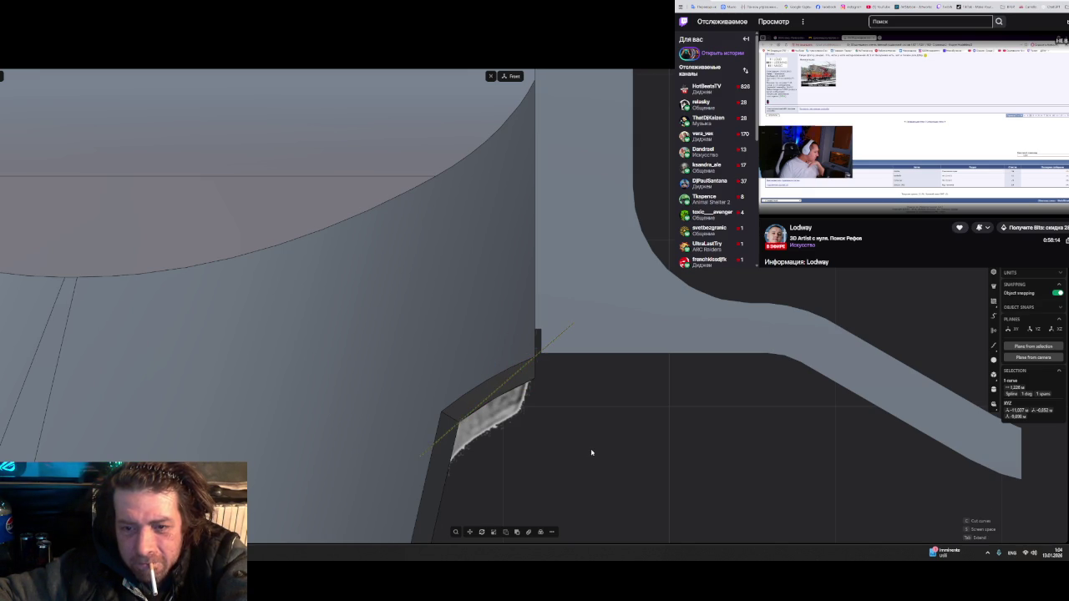
key("Escape")
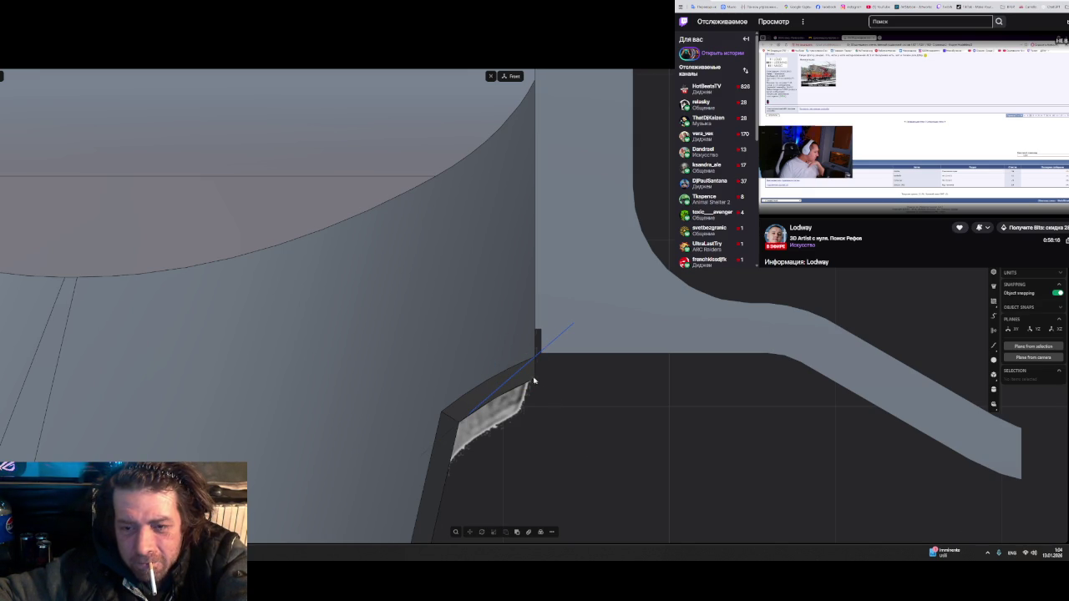
left_click(526, 376)
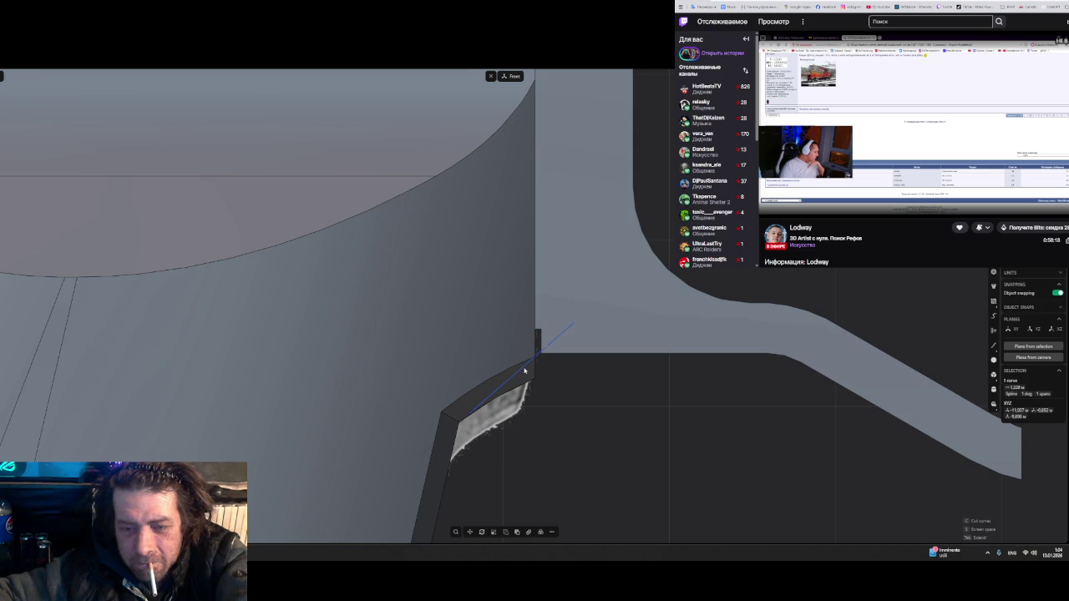
scroll(593, 406, "up", 1)
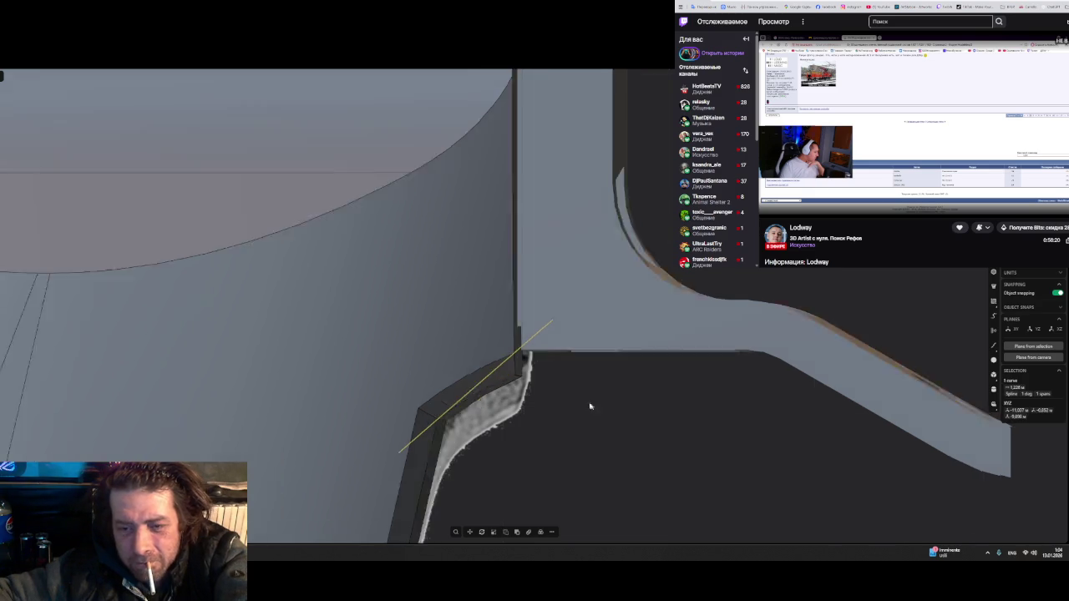
scroll(581, 401, "up", 3)
mouse_move(573, 395)
middle_mouse_down()
mouse_move(494, 357)
mouse_move(467, 357)
mouse_move(563, 383)
middle_mouse_up()
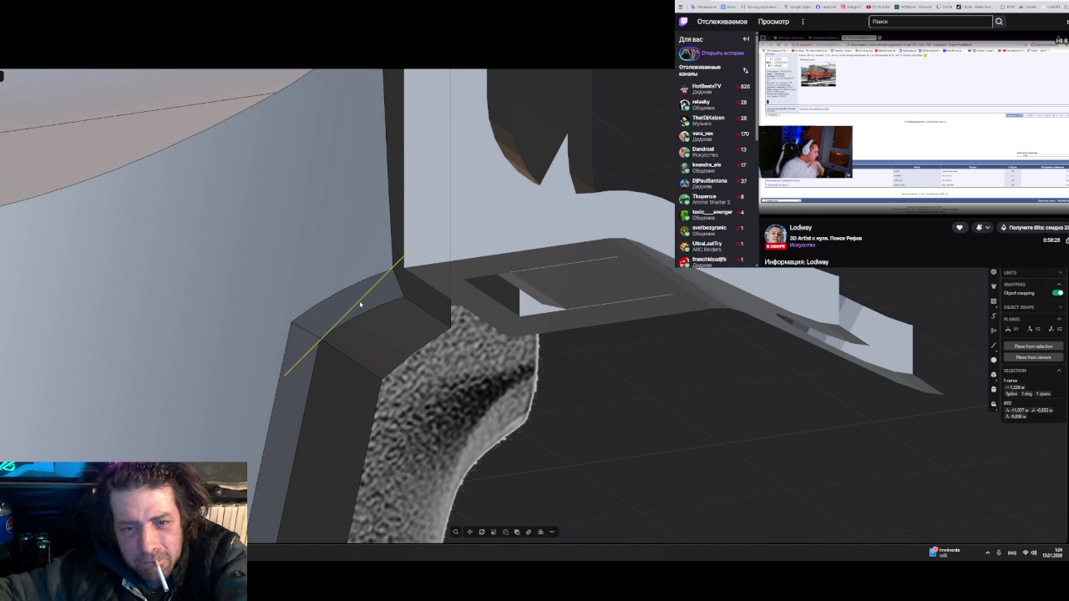
- Place a parallel copy of the line further across the grip
key("g")
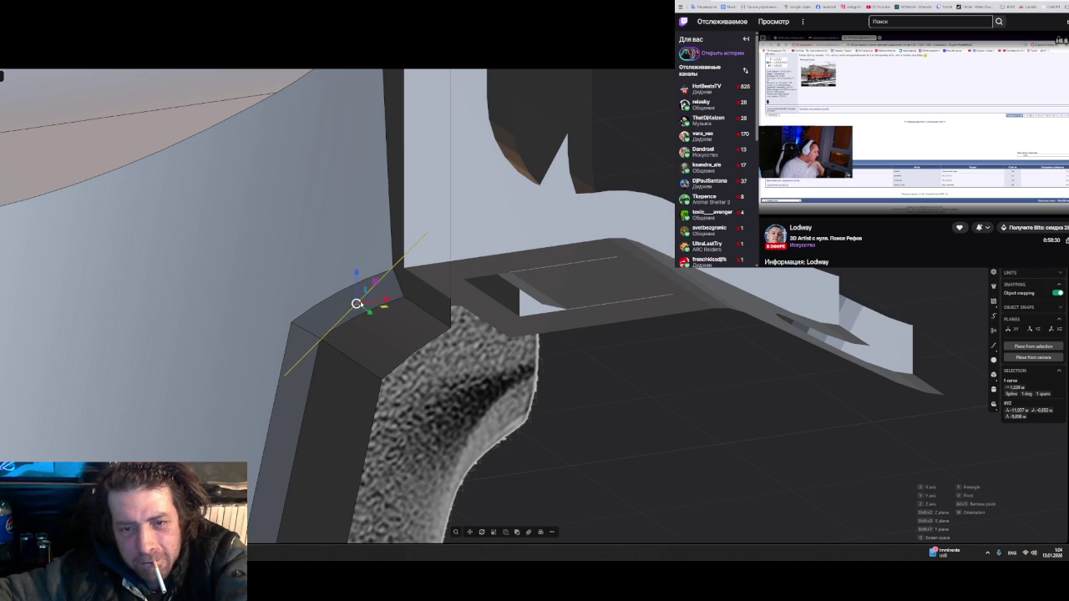
mouse_move(486, 362)
middle_mouse_down()
mouse_move(397, 431)
mouse_move(433, 307)
middle_mouse_up()
middle_click_drag(384, 413, 434, 359)
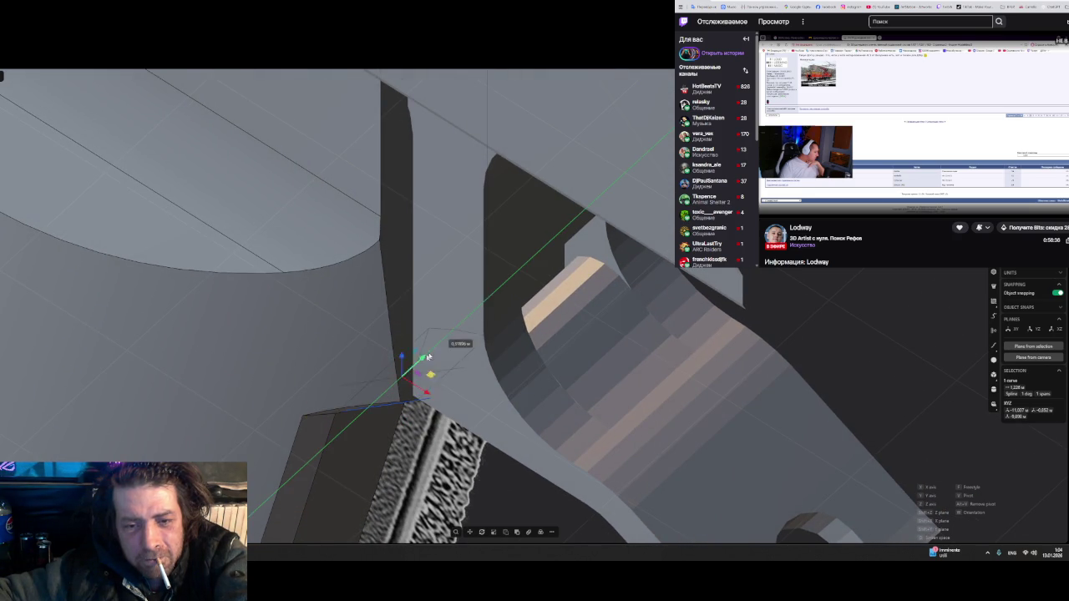
mouse_move(795, 279)
middle_mouse_down()
mouse_move(801, 307)
mouse_move(604, 273)
middle_mouse_up()
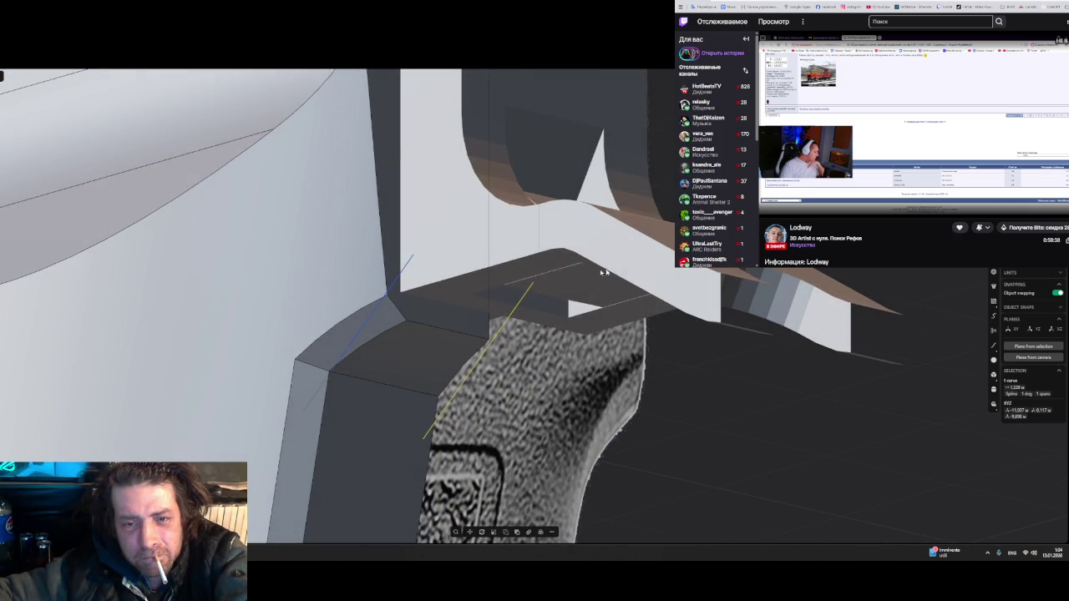
- Draw a triangular outline at the corner and extrude it into a box solid
left_click(387, 292)
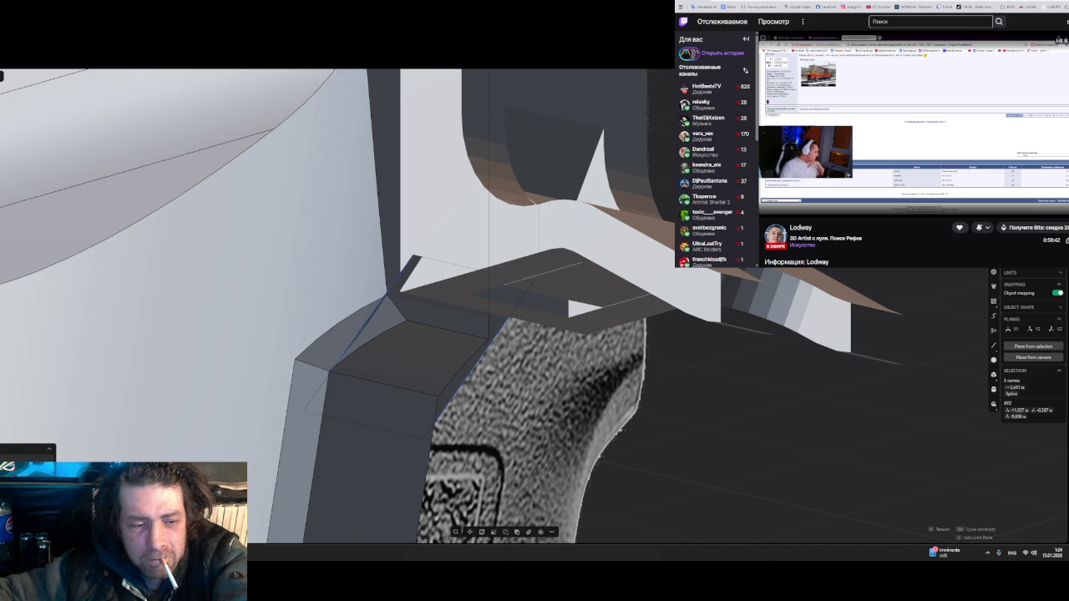
left_click(414, 259)
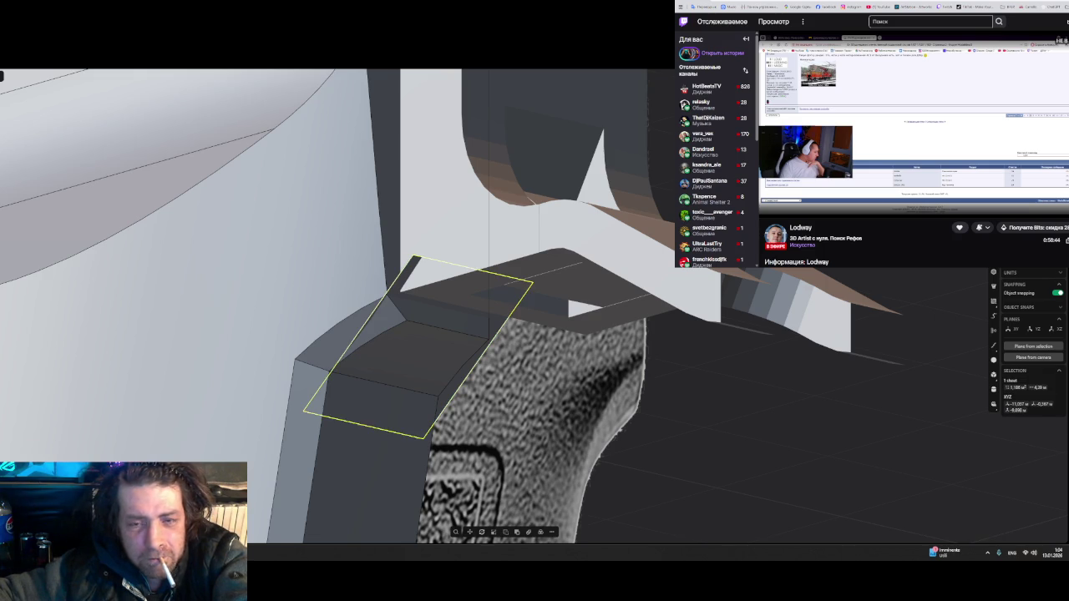
left_click(465, 308)
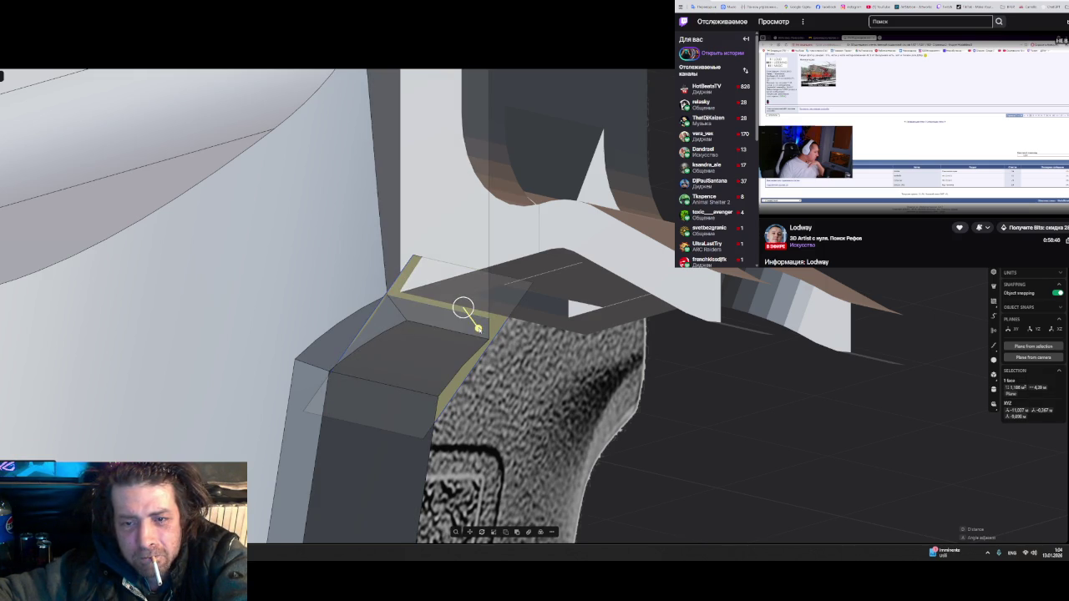
key("e")
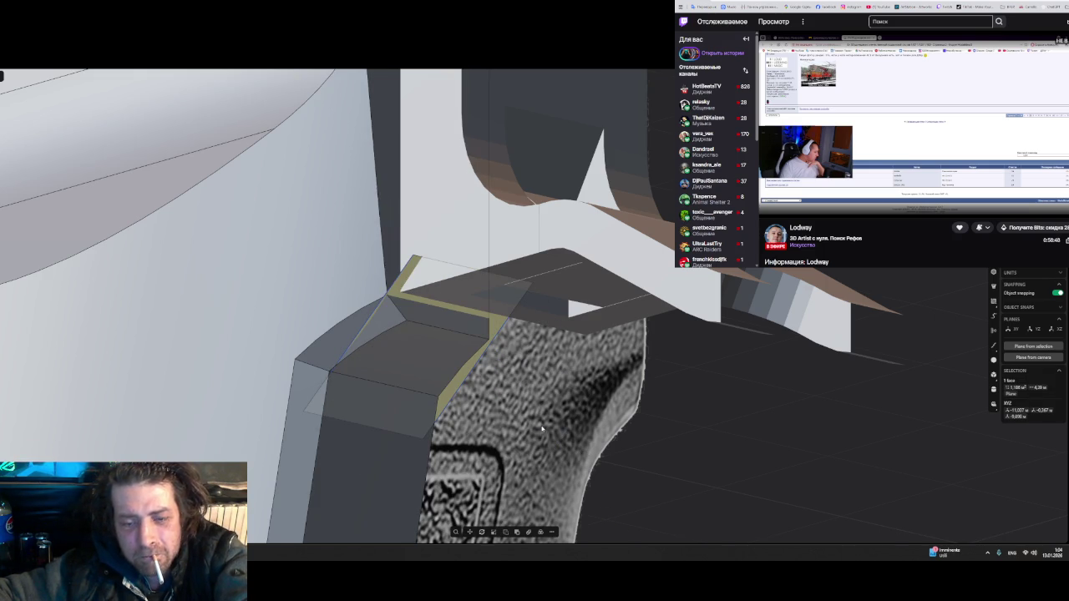
key("e")
left_click_drag(481, 333, 712, 411)
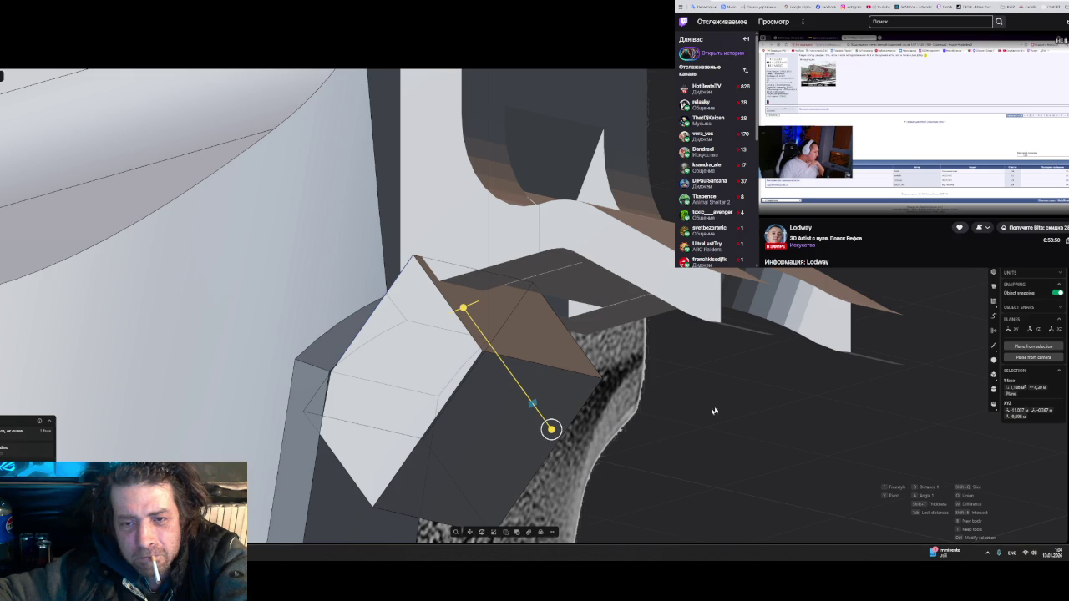
key("Escape")
key("Escape")
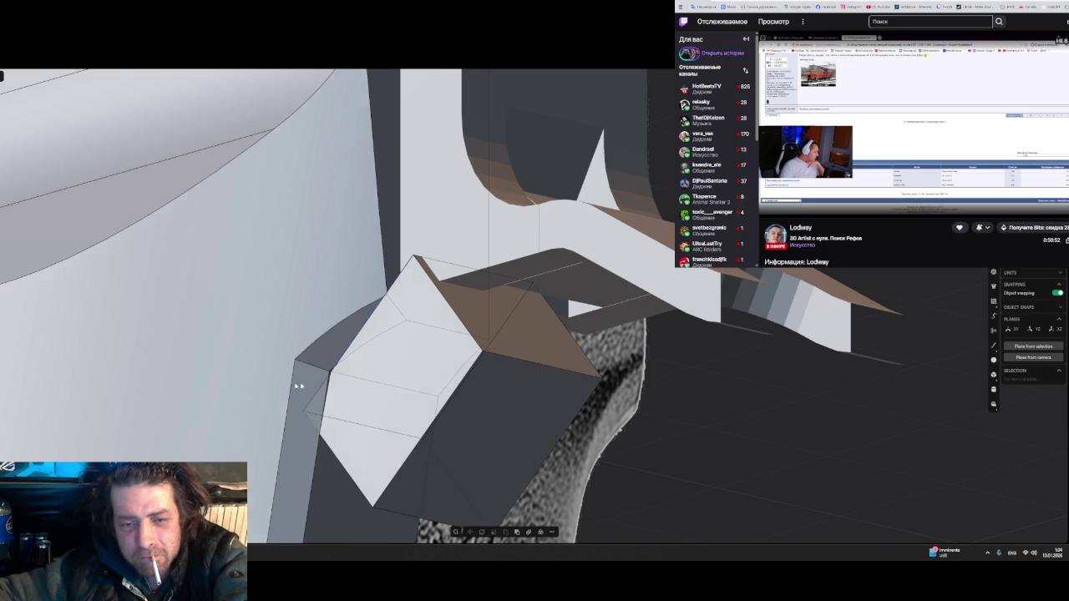
middle_click_drag(299, 385, 280, 335)
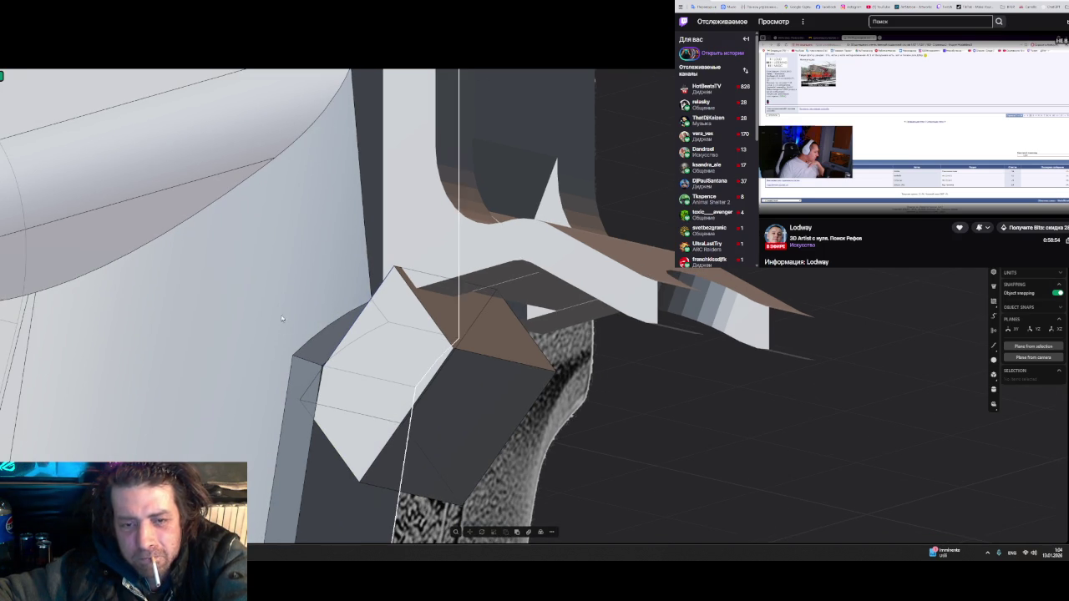
- Subtract the box from the grip solid with a Boolean Difference
left_click(376, 334)
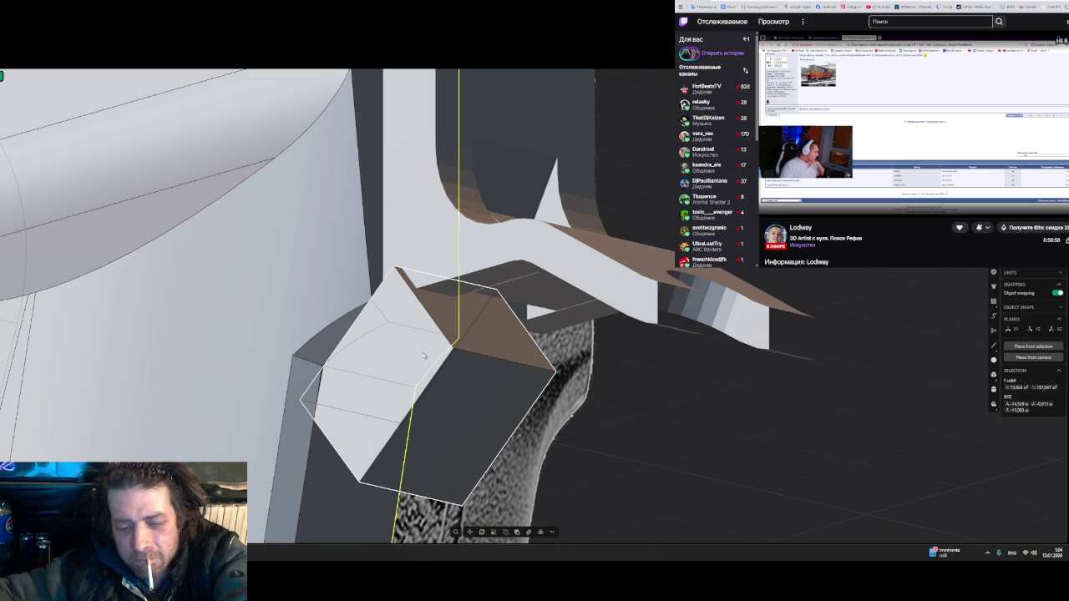
key("ctrl+minus")
key("Return")
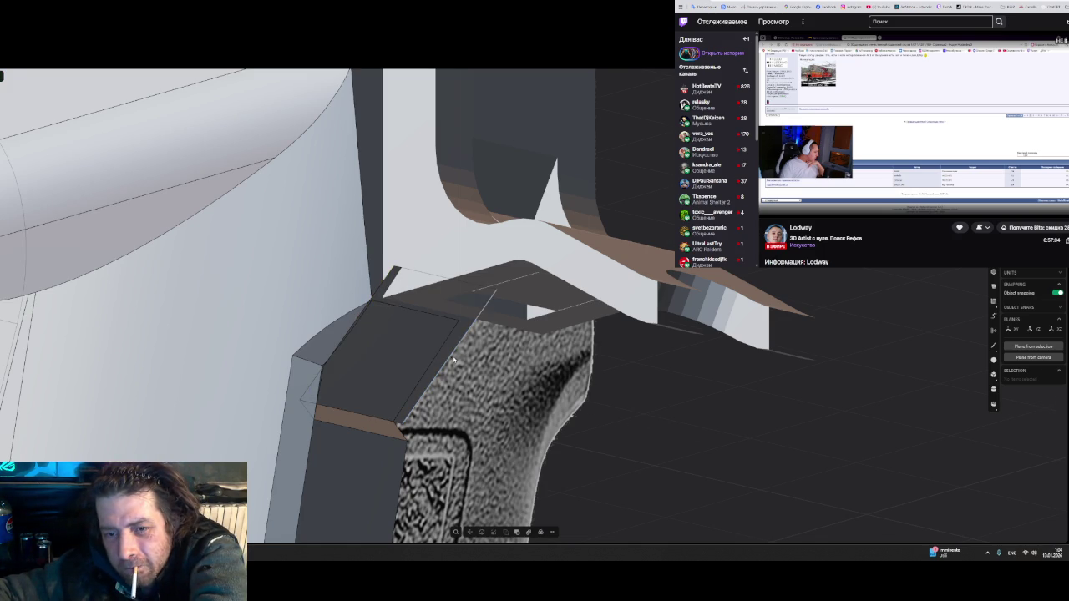
mouse_move(454, 361)
middle_mouse_down()
mouse_move(488, 393)
mouse_move(585, 418)
middle_mouse_up()
left_click(400, 354)
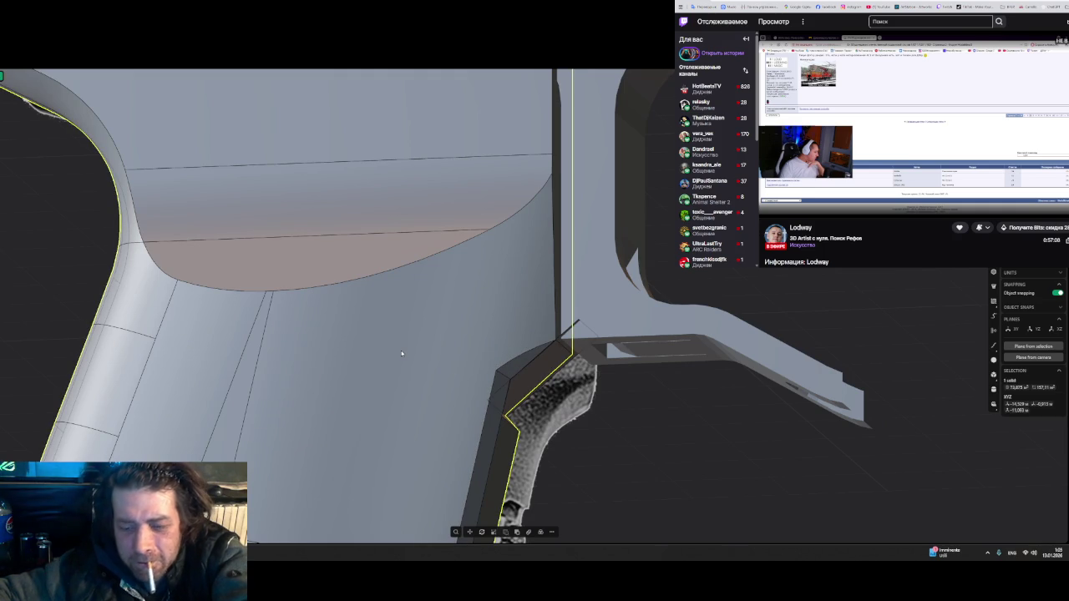
- Isolate the grip solid and offset its corner face to a new position
key("slash")
mouse_move(443, 362)
middle_mouse_down()
mouse_move(568, 410)
mouse_move(517, 374)
mouse_move(446, 375)
mouse_move(374, 427)
mouse_move(516, 416)
mouse_move(549, 387)
mouse_move(491, 420)
middle_mouse_up()
left_click(383, 441)
key("o")
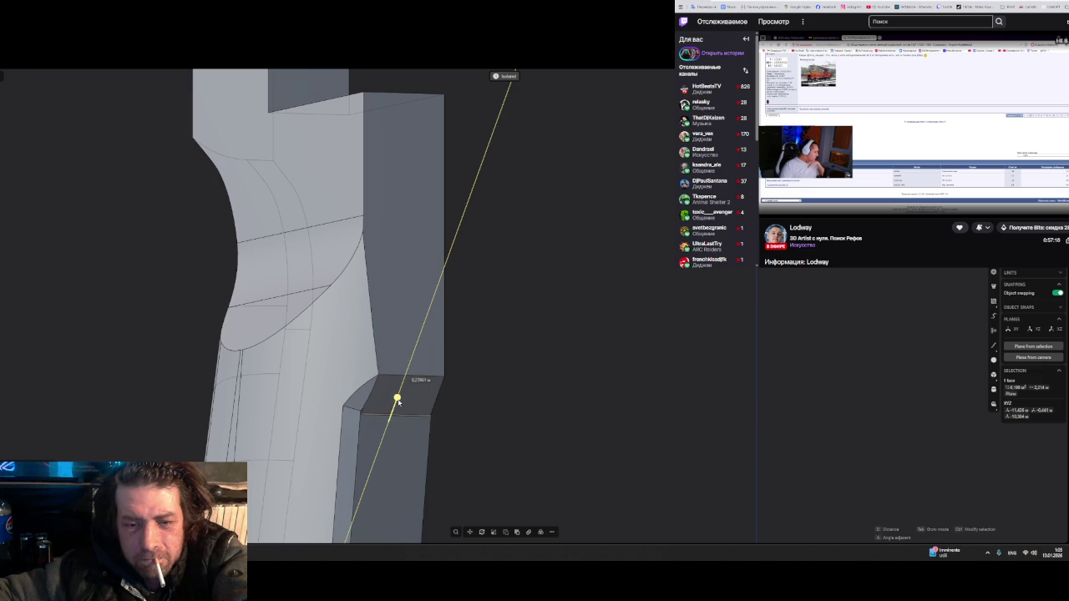
left_click(399, 401)
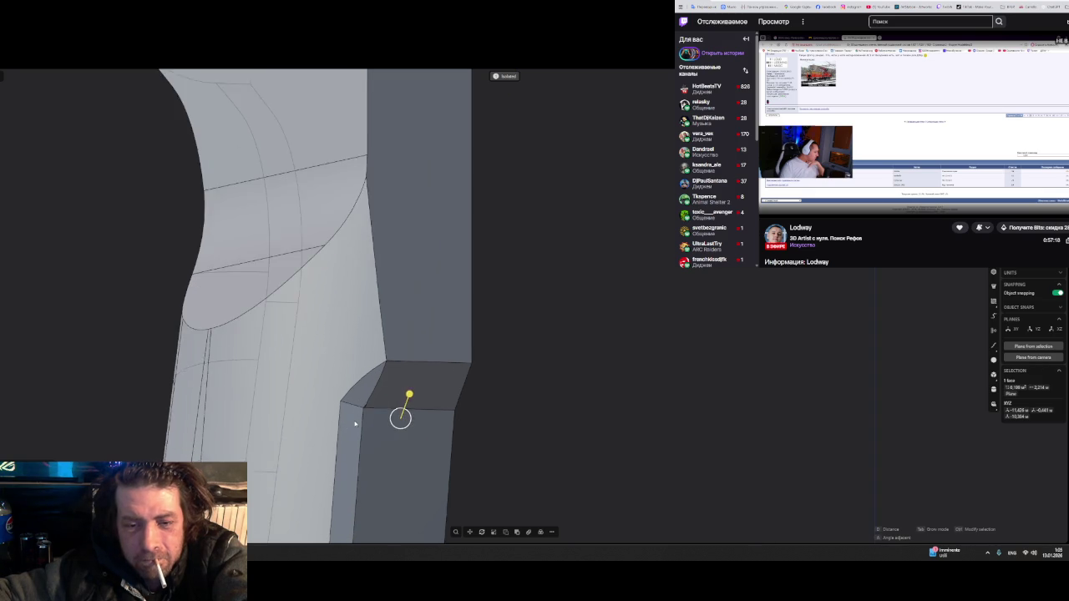
scroll(354, 424, "up", 2)
scroll(354, 424, "up", 2)
scroll(354, 424, "up", 2)
mouse_move(354, 424)
middle_mouse_down()
mouse_move(444, 380)
mouse_move(393, 376)
mouse_move(410, 350)
mouse_move(542, 389)
mouse_move(644, 383)
middle_mouse_up()
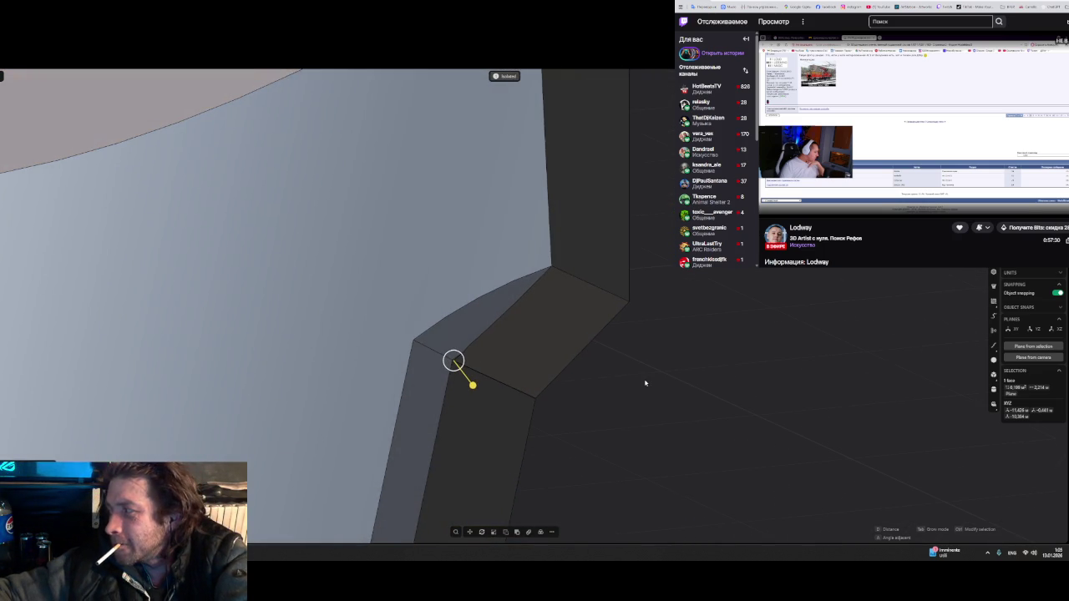
- Orbit around to inspect the angled corner faces, then clear the selection
middle_click_drag(644, 383, 577, 325)
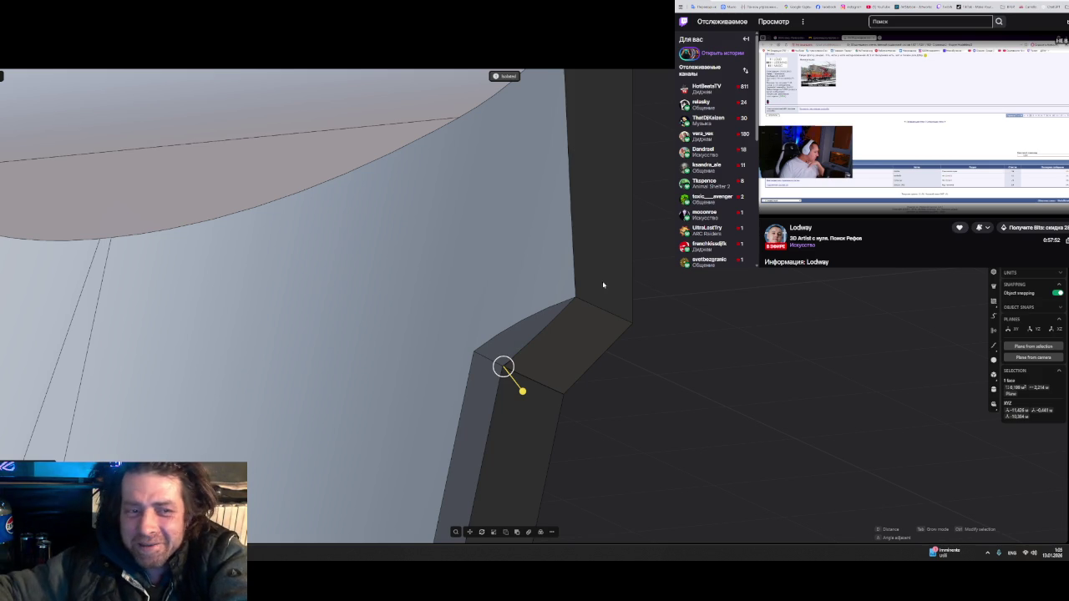
scroll(210, 322, "down", 2)
middle_click_drag(365, 296, 524, 310)
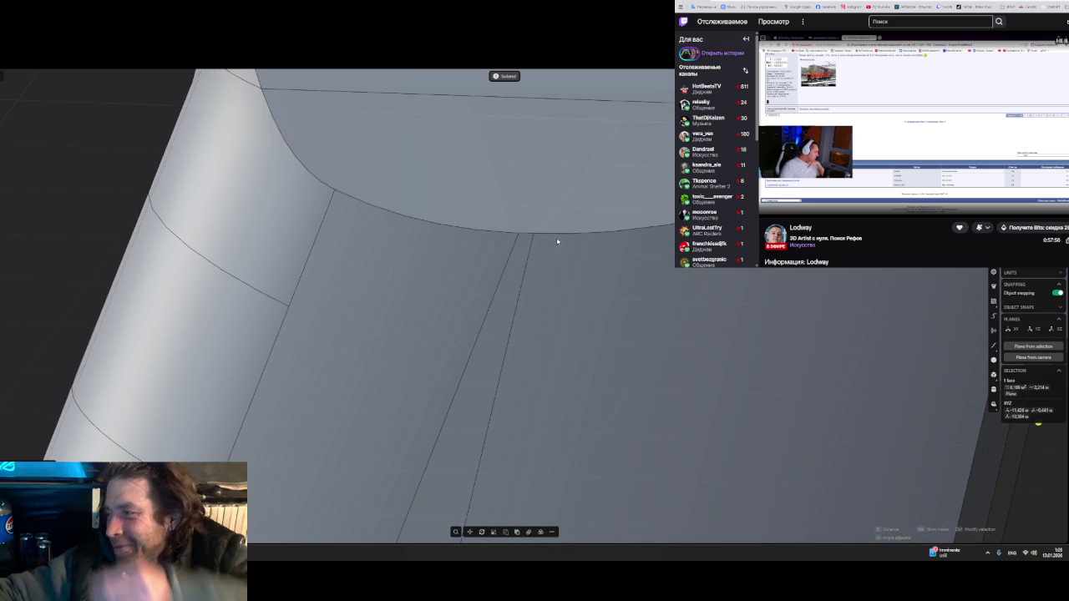
scroll(576, 309, "down", 2)
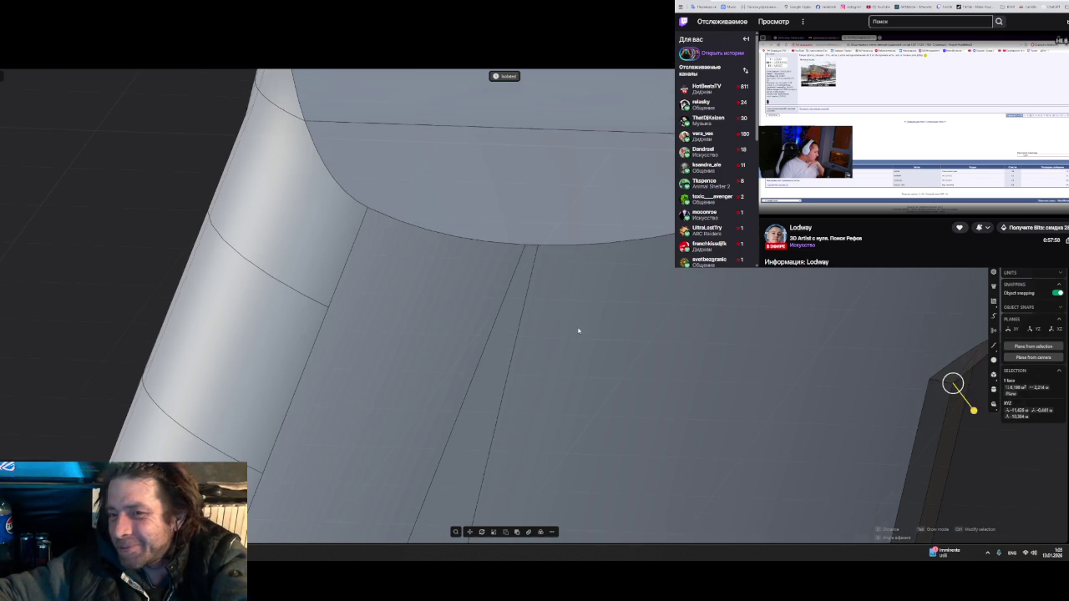
scroll(601, 331, "down", 1)
mouse_move(657, 343)
middle_mouse_down()
mouse_move(637, 324)
mouse_move(696, 334)
mouse_move(258, 242)
middle_mouse_up()
mouse_move(342, 242)
middle_mouse_down()
mouse_move(391, 301)
mouse_move(436, 317)
middle_mouse_up()
left_click(736, 339)
- Nudge the corner vertex where the grip faces meet, leaving a small notch
mouse_move(679, 334)
middle_mouse_down()
mouse_move(460, 306)
mouse_move(506, 293)
mouse_move(484, 289)
mouse_move(476, 266)
middle_mouse_up()
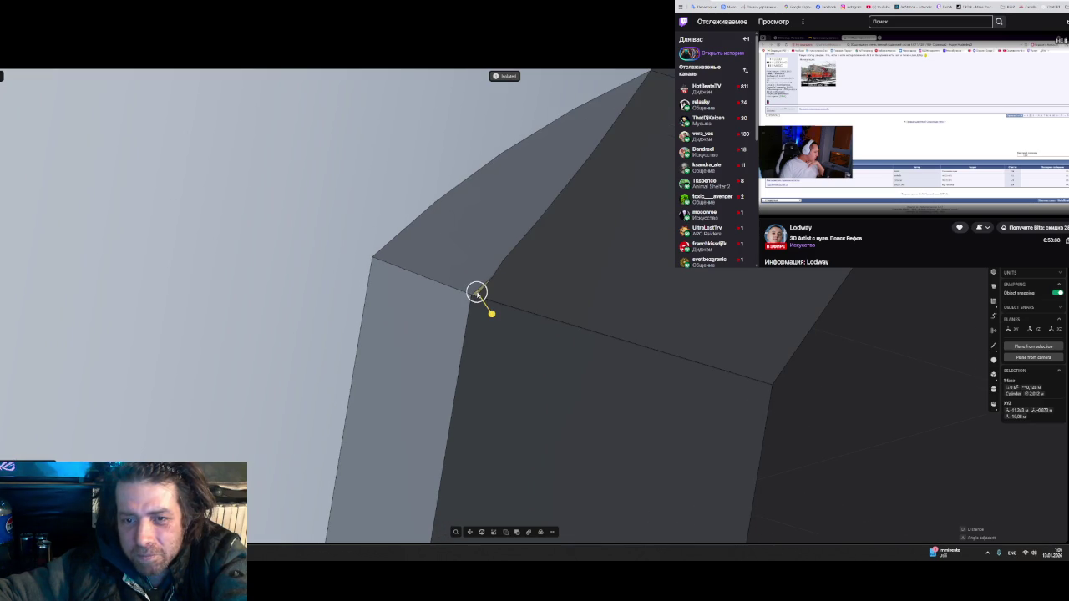
left_click_drag(477, 296, 493, 308)
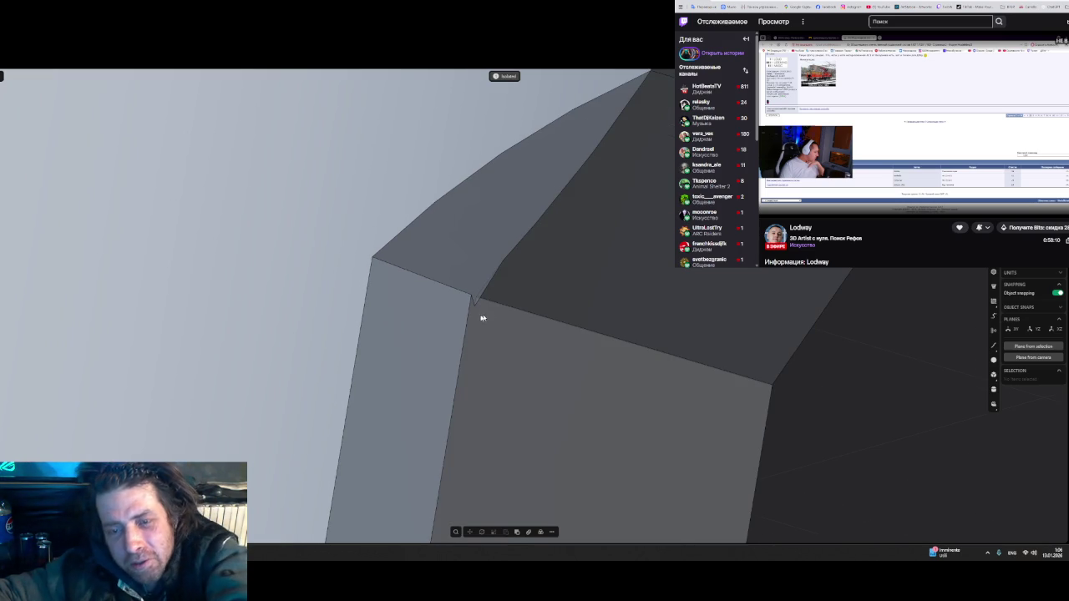
mouse_move(496, 312)
middle_mouse_down()
mouse_move(453, 270)
mouse_move(388, 288)
mouse_move(381, 326)
mouse_move(365, 331)
mouse_move(415, 317)
mouse_move(538, 315)
middle_mouse_up()
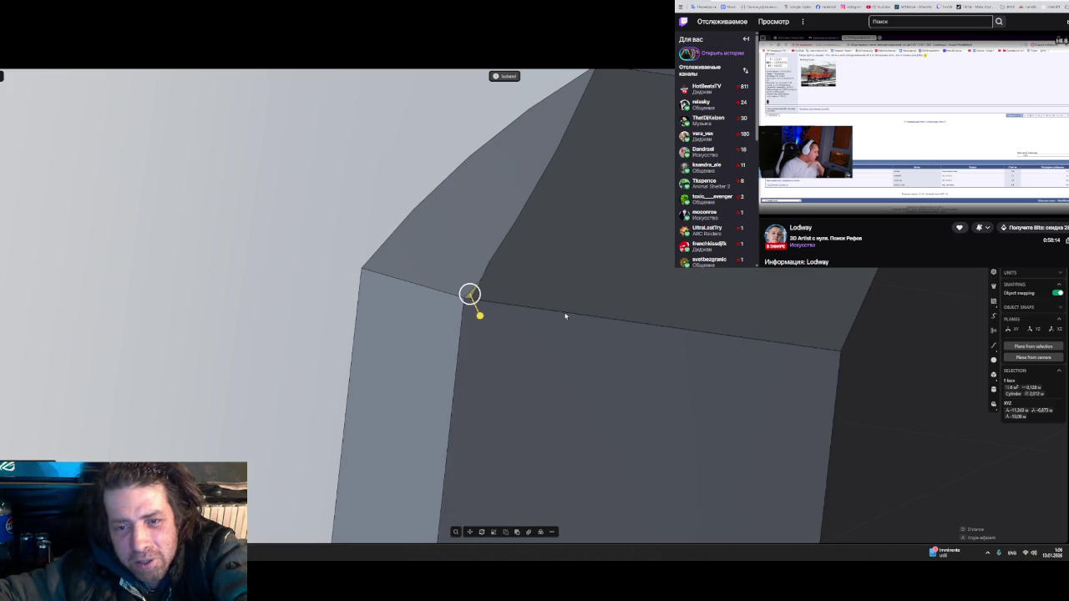
mouse_move(913, 370)
middle_mouse_down()
mouse_move(619, 264)
mouse_move(623, 287)
middle_mouse_up()
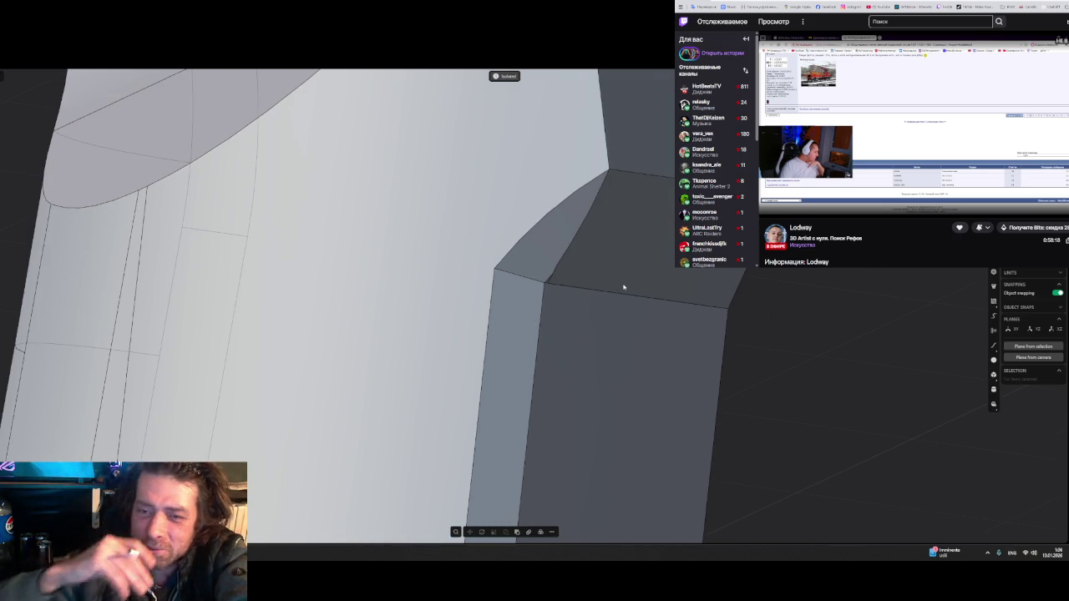
- Select the vertical corner edge, the adjoining curved edge and the sloped bevel face for inspection
left_click(538, 336)
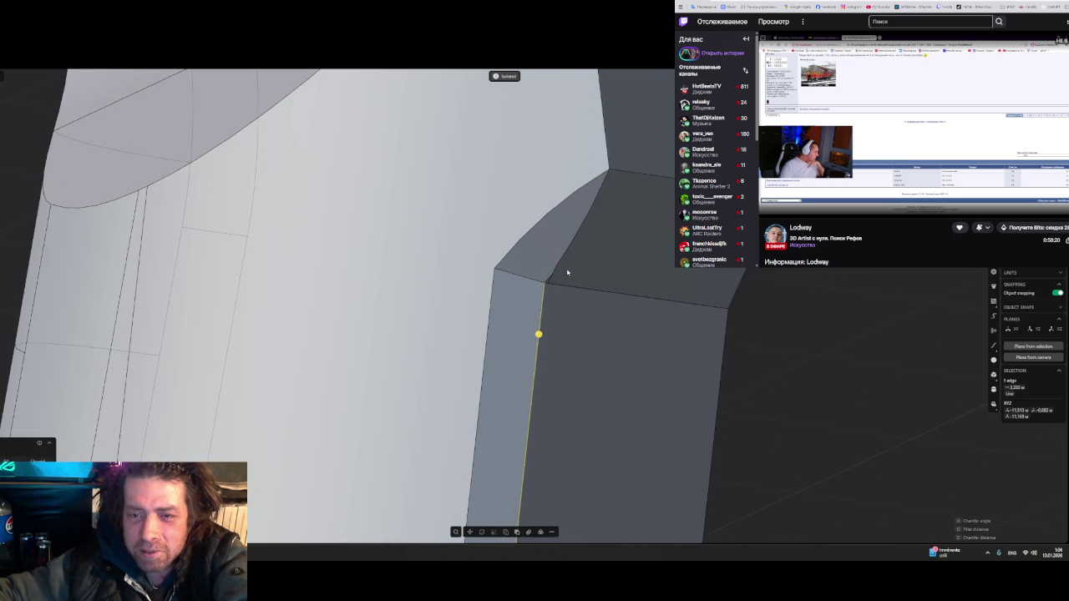
left_click(550, 277)
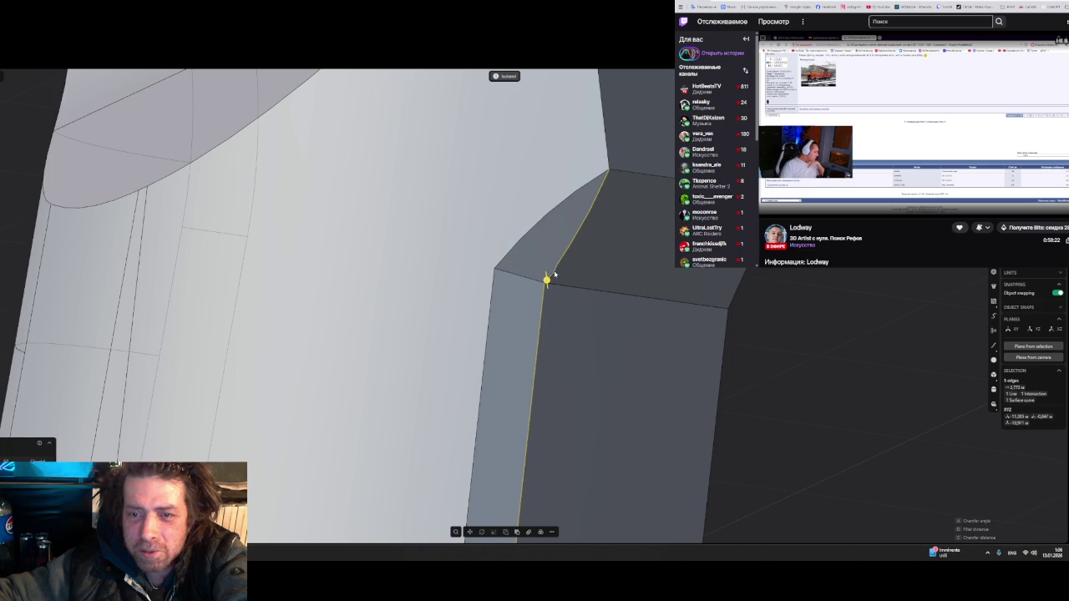
scroll(576, 256, "up", 1)
mouse_move(576, 256)
middle_mouse_down()
mouse_move(635, 265)
mouse_move(618, 264)
mouse_move(615, 277)
middle_mouse_up()
left_click(614, 278)
scroll(542, 293, "up", 2)
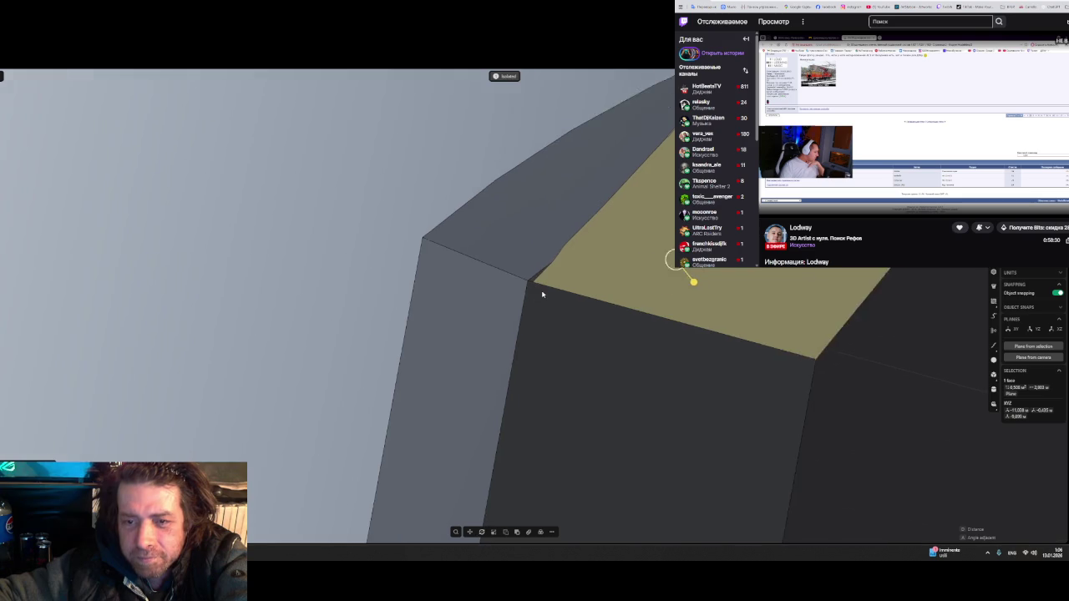
scroll(542, 294, "up", 2)
mouse_move(542, 294)
middle_mouse_down()
mouse_move(665, 242)
mouse_move(429, 346)
mouse_move(567, 157)
middle_mouse_up()
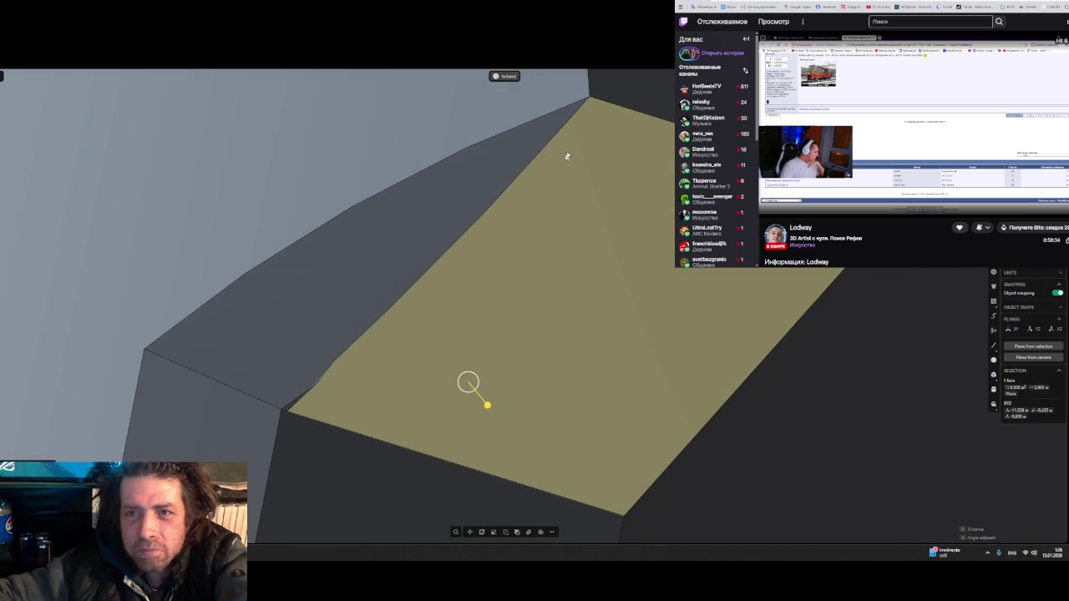
- Draw a curve from the top corner vertex to the lower corner vertex and inspect it
key("c")
left_click(588, 100)
left_click(278, 409)
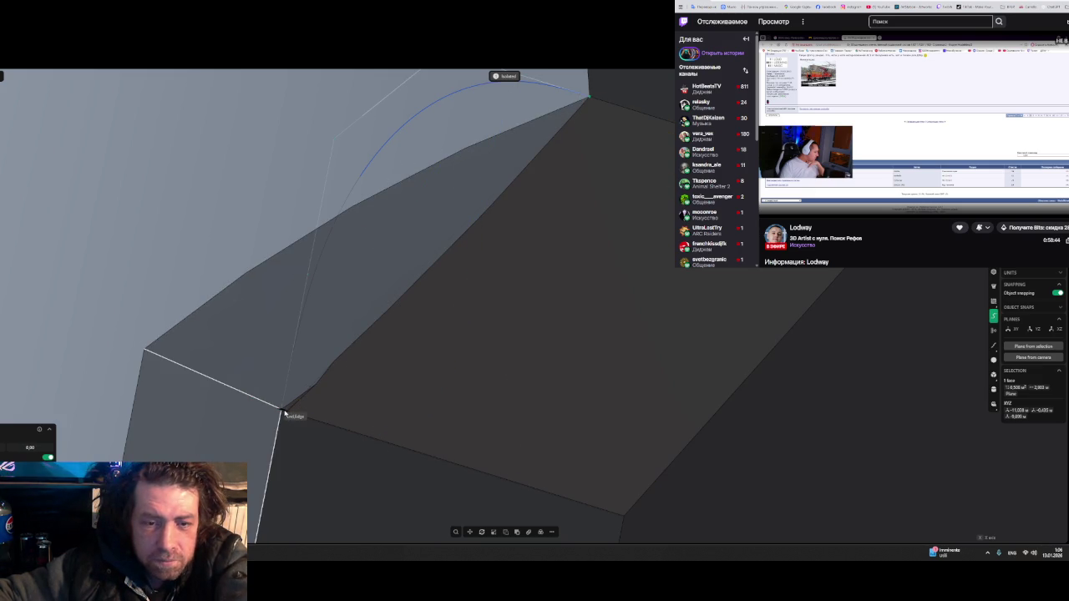
key("Return")
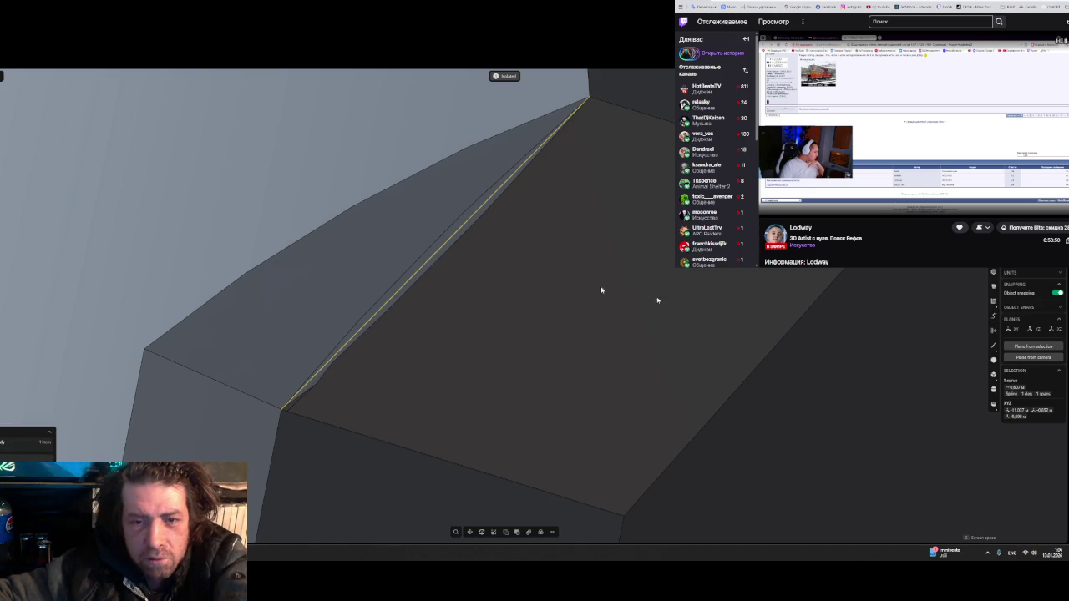
middle_click_drag(689, 289, 662, 263)
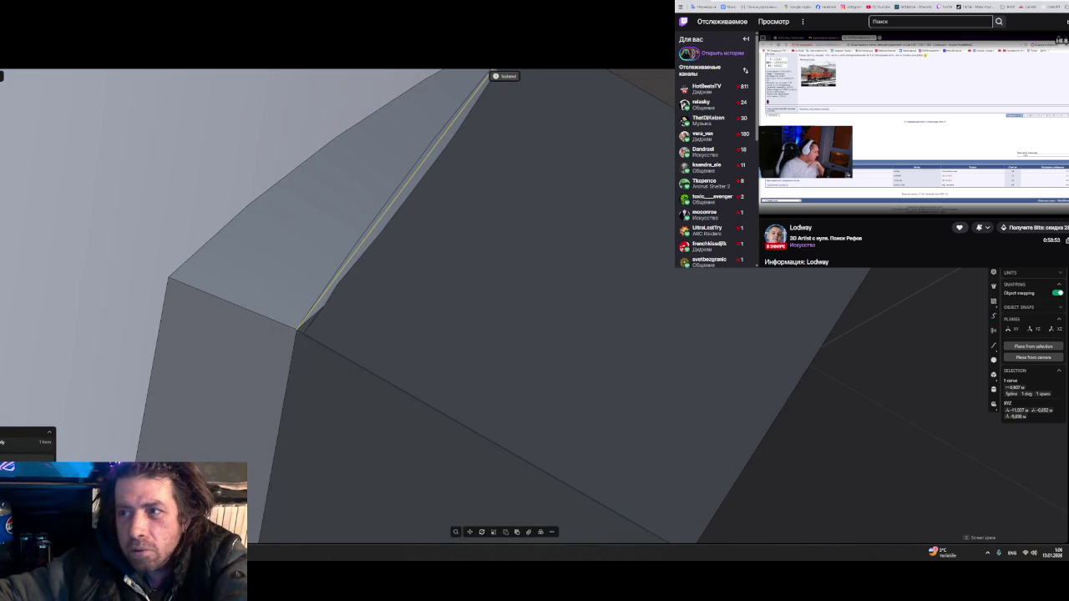
mouse_move(418, 292)
middle_mouse_down()
mouse_move(375, 271)
mouse_move(359, 284)
mouse_move(342, 276)
middle_mouse_up()
middle_click_drag(500, 333, 471, 317)
key("3")
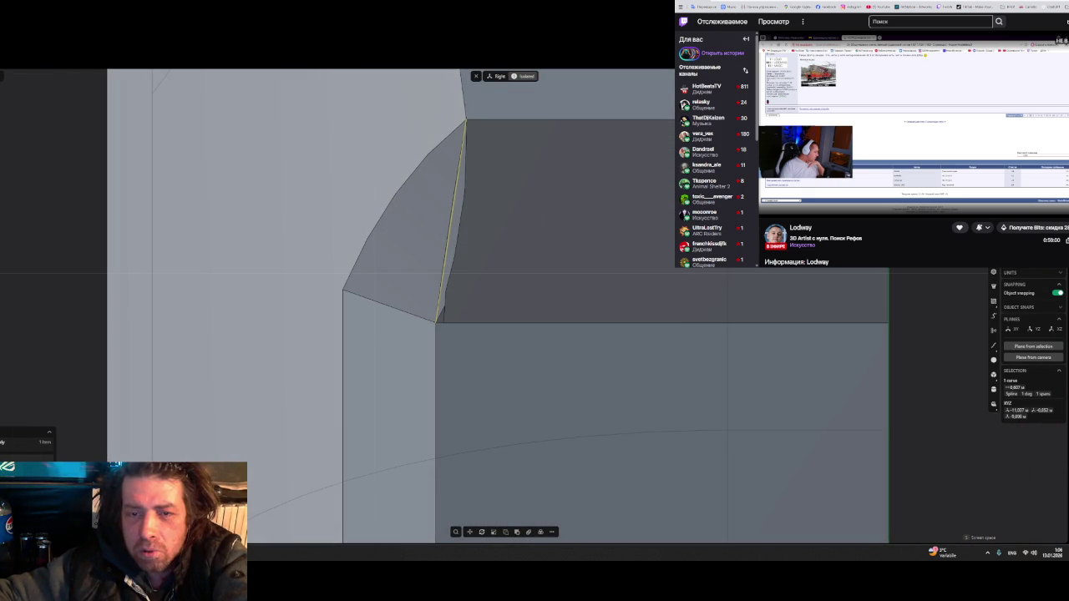
middle_click_drag(576, 220, 637, 196)
- Select the top face, the narrow strip face and the surrounding corner faces, then clear them
key("Escape")
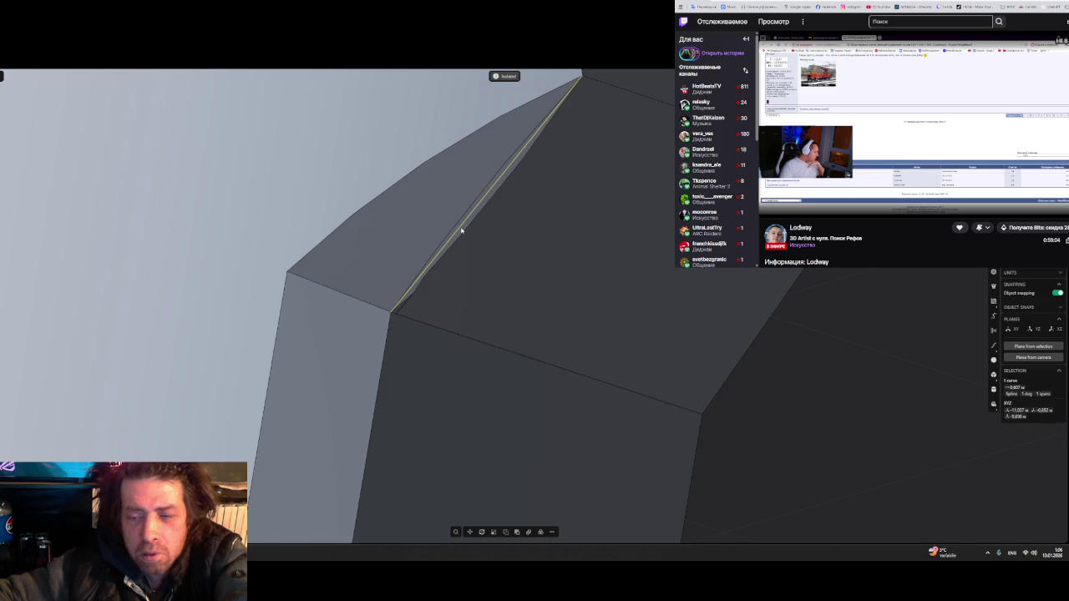
scroll(460, 233, "down", 1)
mouse_move(461, 233)
middle_mouse_down()
mouse_move(518, 231)
mouse_move(467, 232)
mouse_move(485, 229)
middle_mouse_up()
left_click(485, 228)
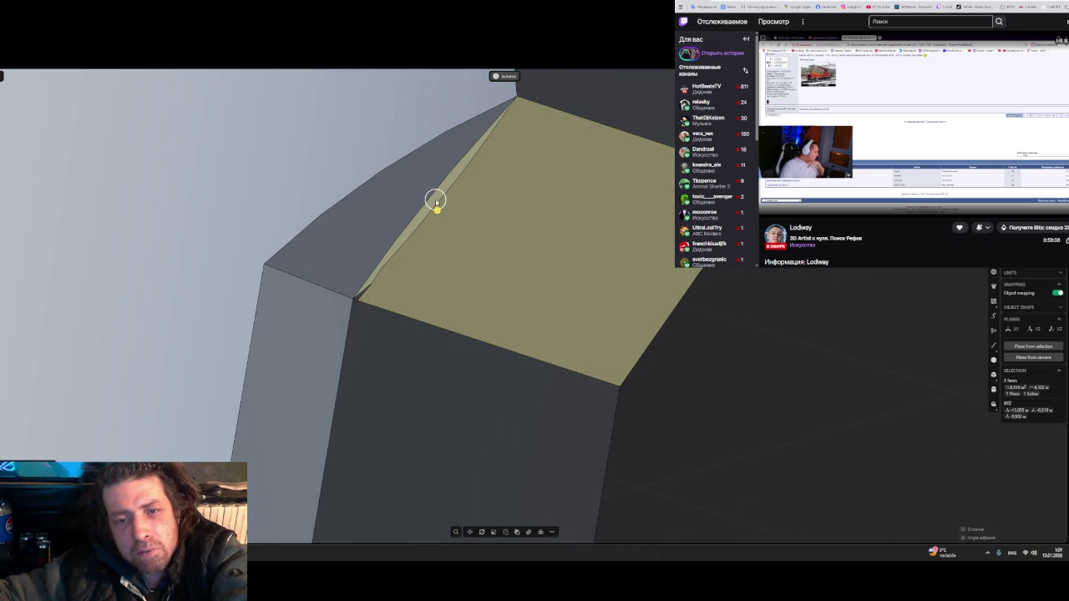
left_click(436, 200)
left_click(360, 295)
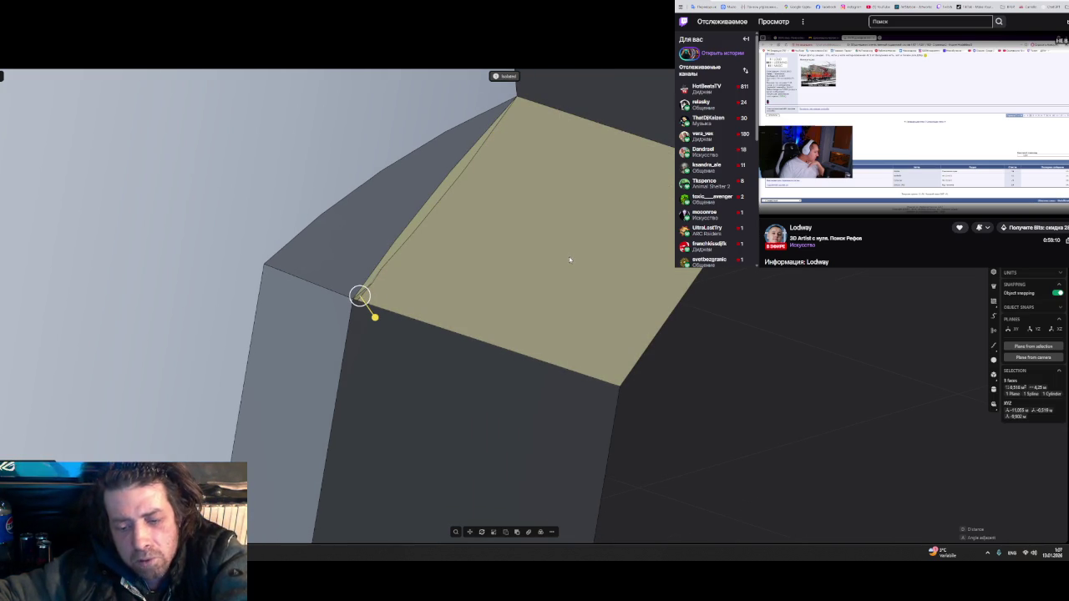
key("Escape")
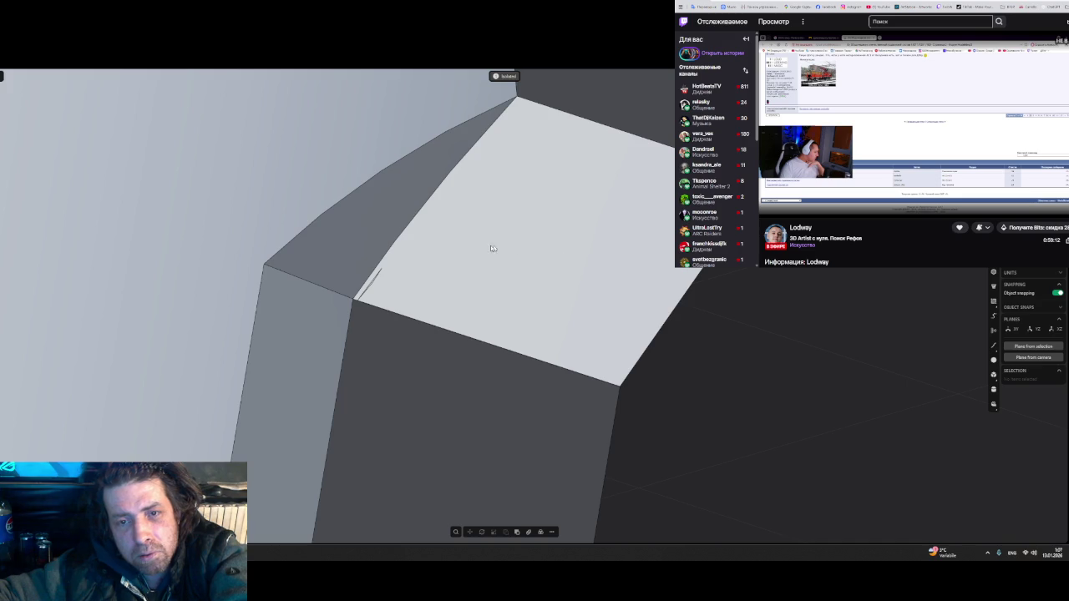
- Select the face beside the corner sliver and the thin sliver edge
scroll(498, 257, "up", 1)
scroll(462, 253, "up", 2)
mouse_move(462, 253)
middle_mouse_down()
mouse_move(496, 289)
mouse_move(543, 278)
mouse_move(537, 270)
mouse_move(562, 351)
middle_mouse_up()
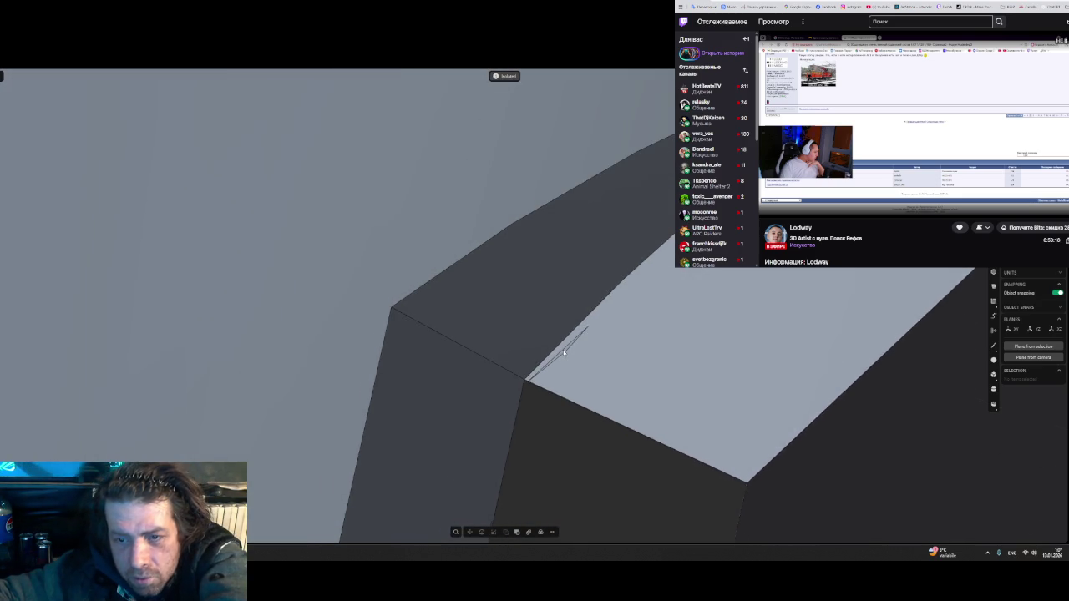
left_click(563, 350)
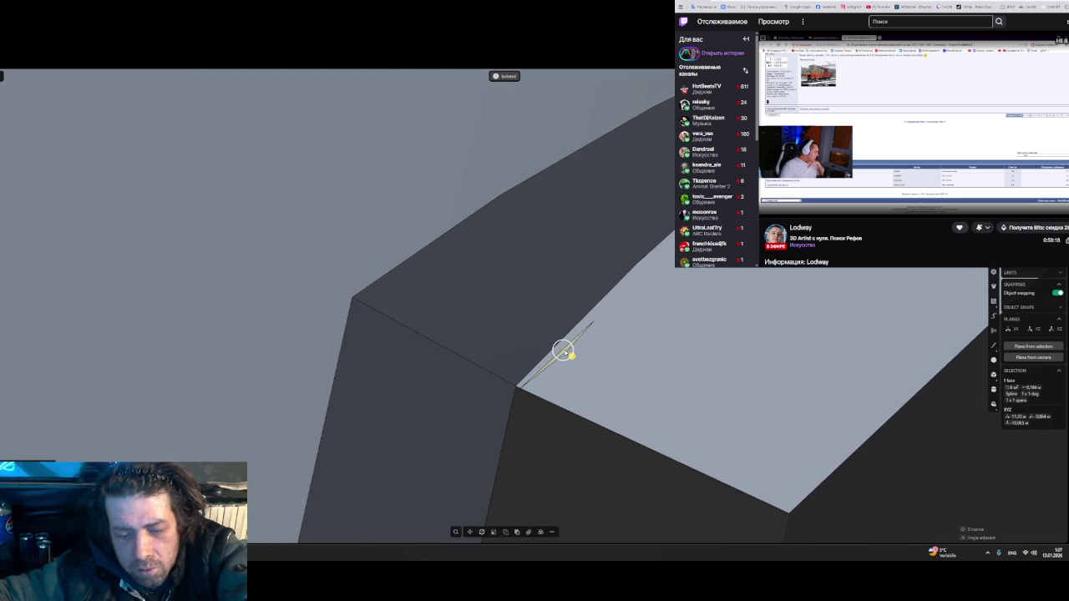
mouse_move(565, 352)
middle_mouse_down()
mouse_move(597, 351)
mouse_move(582, 327)
middle_mouse_up()
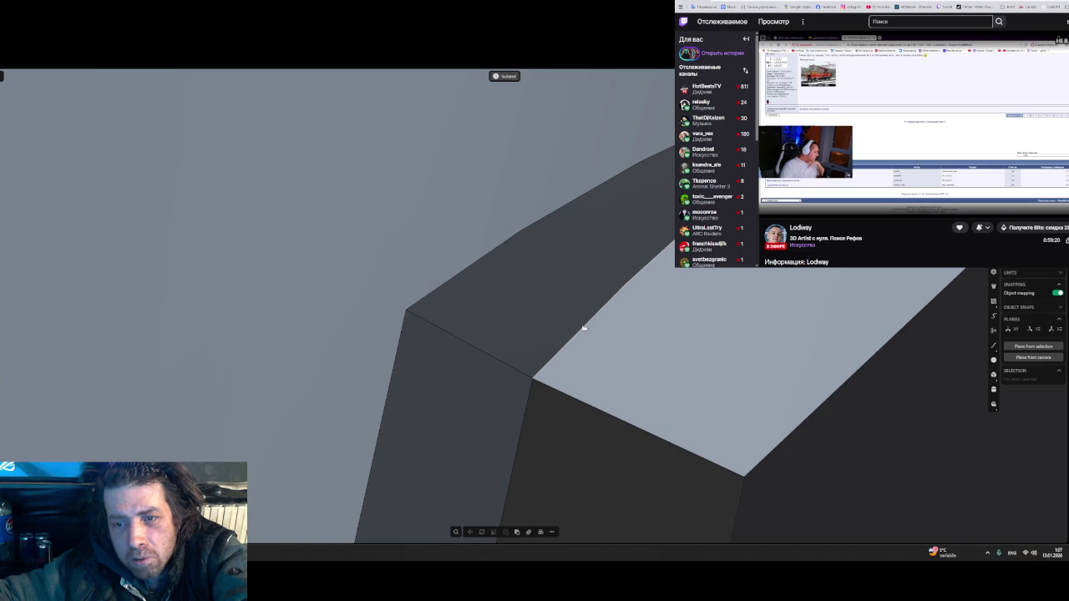
left_click(588, 322)
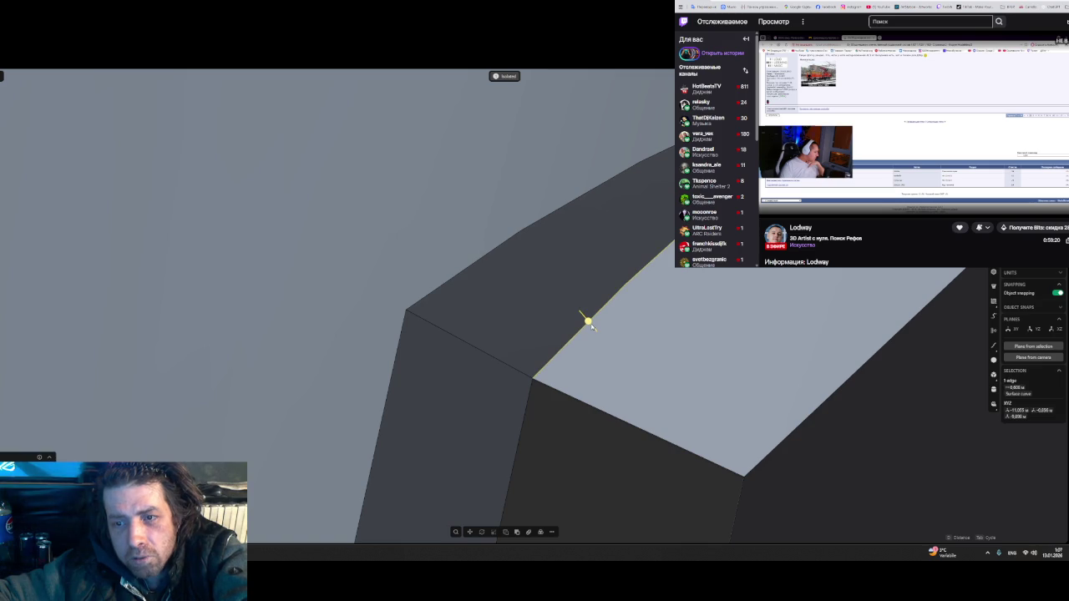
- Fill the edge loop around the light corner face with an XNurbs surface
double_click(596, 410)
middle_click_drag(597, 410, 595, 284)
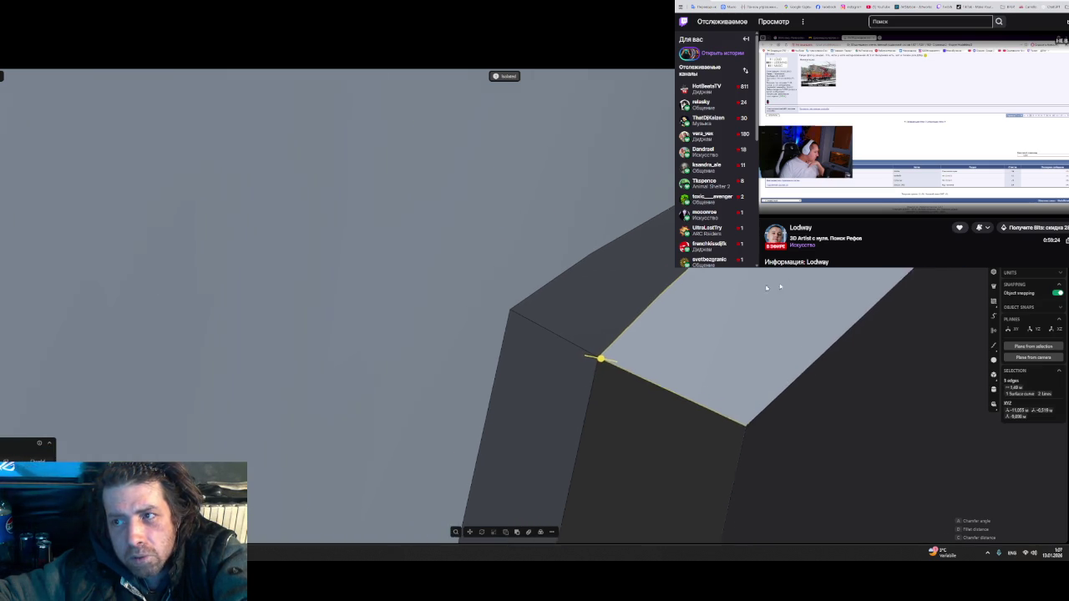
key("Escape")
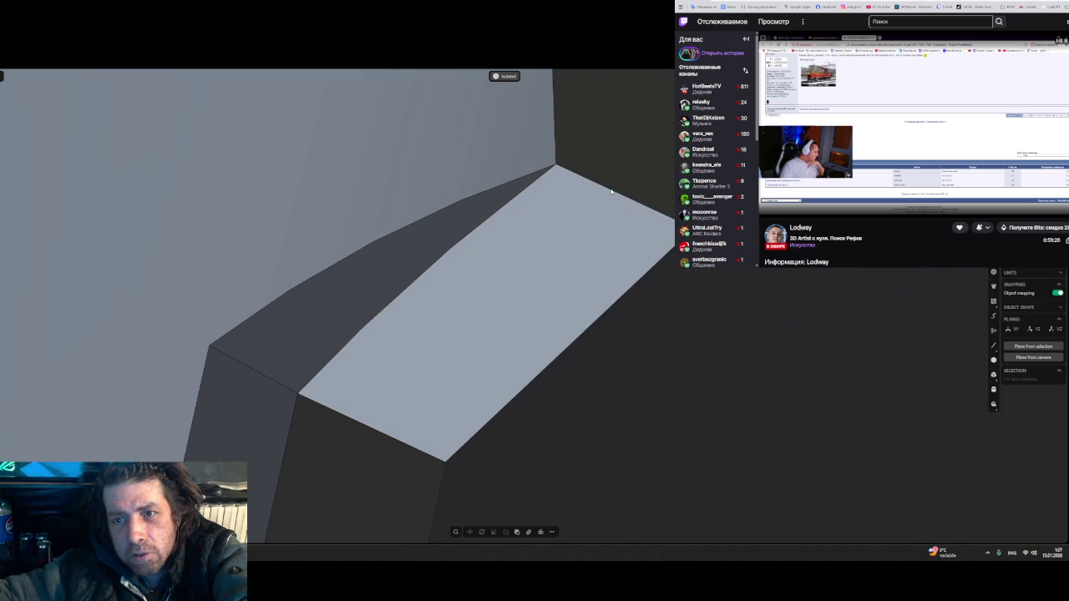
double_click(605, 310)
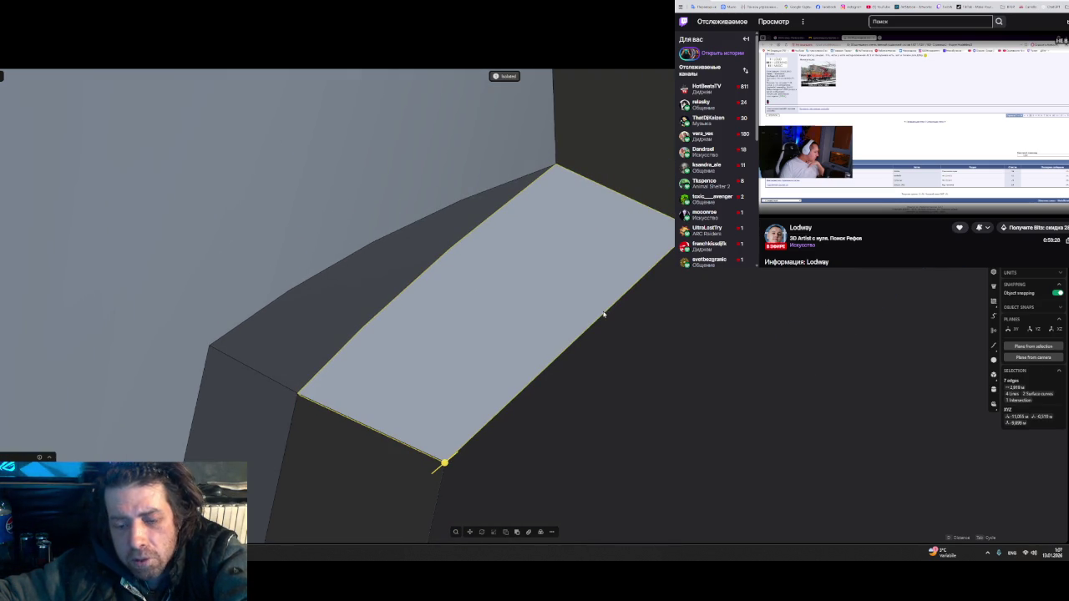
key("b")
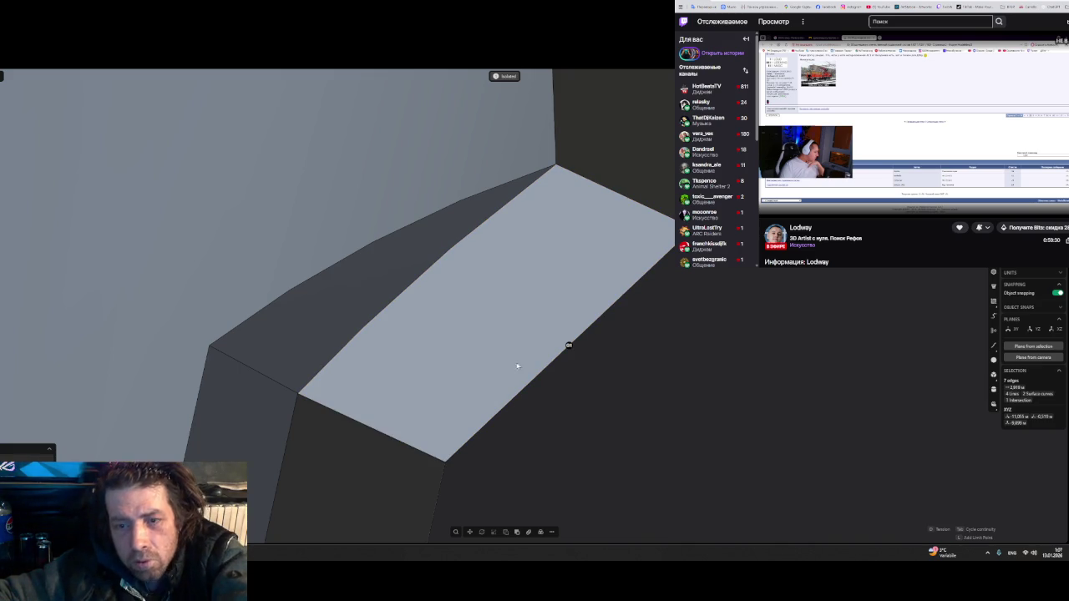
mouse_move(607, 338)
middle_mouse_down()
mouse_move(659, 341)
mouse_move(573, 286)
mouse_move(634, 410)
mouse_move(507, 366)
mouse_move(507, 353)
mouse_move(596, 356)
mouse_move(659, 327)
mouse_move(358, 327)
mouse_move(381, 339)
middle_mouse_up()
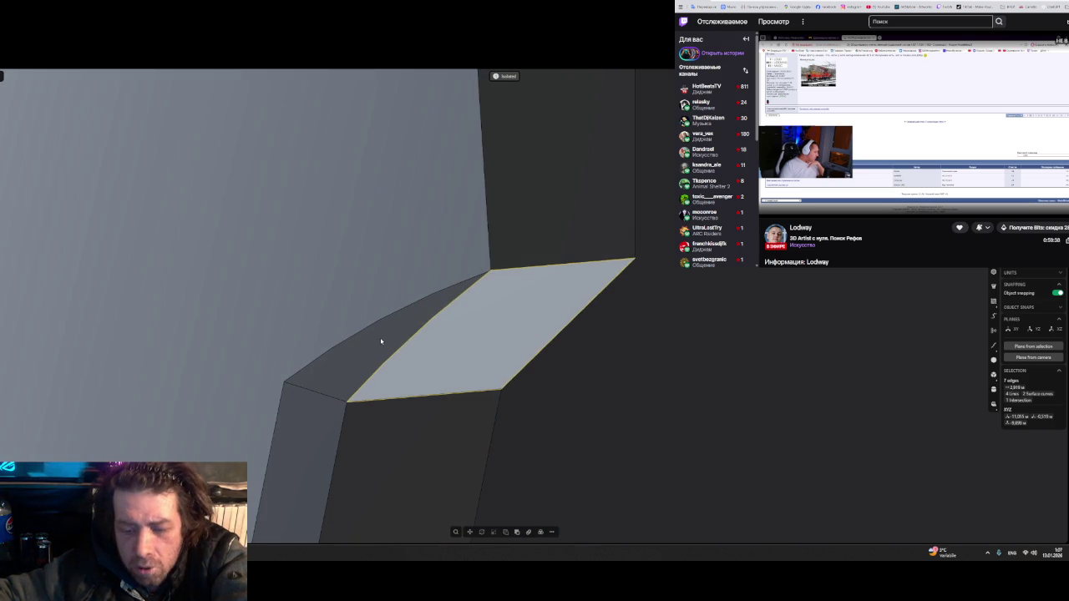
right_click(380, 341)
type("x")
left_click(417, 365)
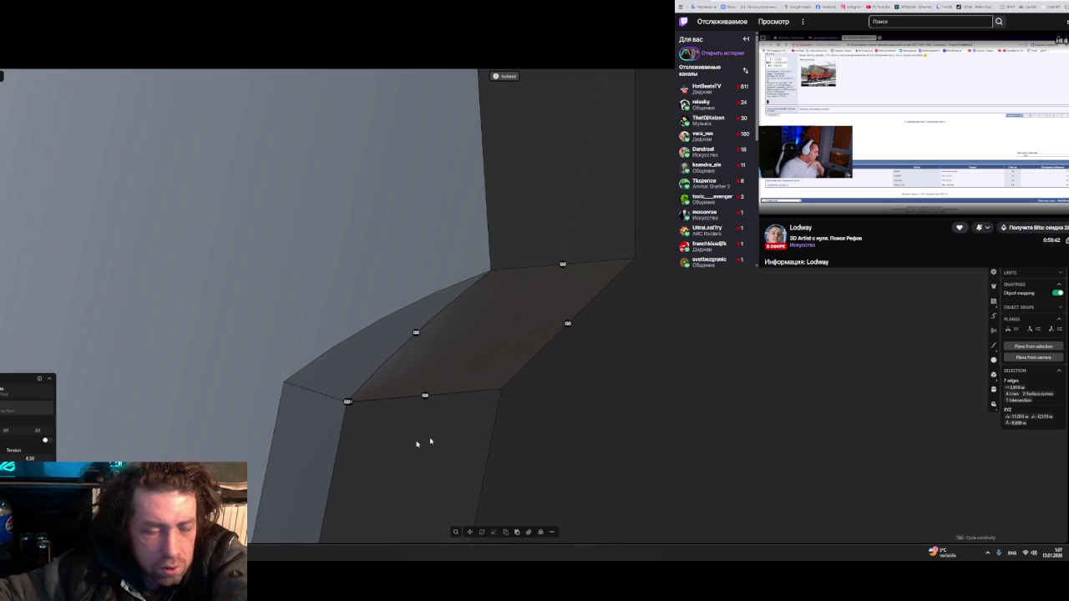
- Zoom and orbit around the new patch's corner vertex
scroll(345, 402, "up", 2)
scroll(351, 404, "up", 2)
scroll(354, 406, "up", 2)
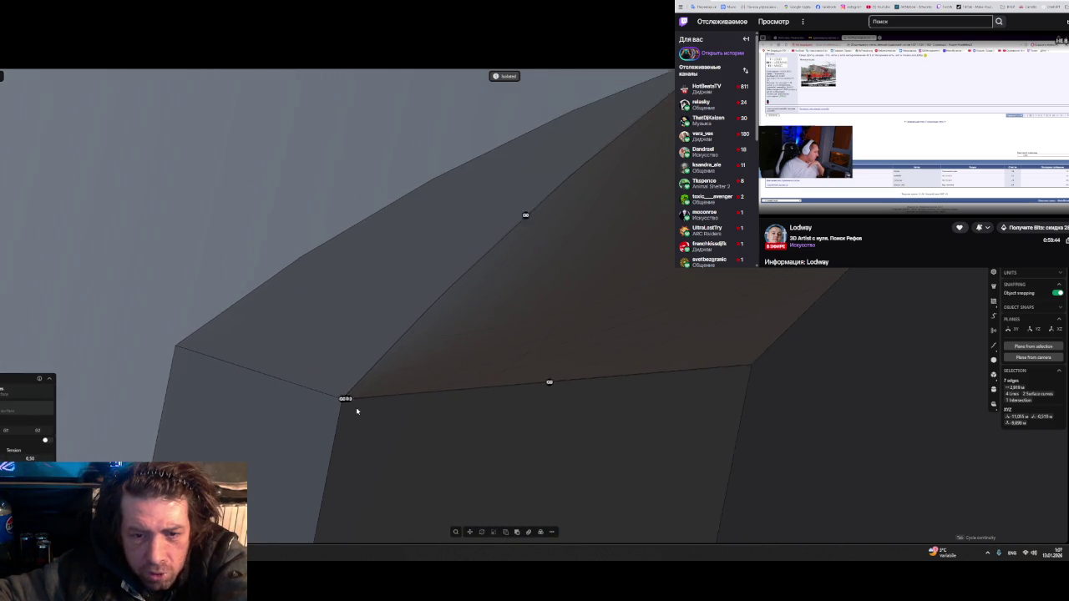
scroll(356, 406, "up", 3)
mouse_move(356, 406)
middle_mouse_down()
mouse_move(288, 329)
mouse_move(297, 357)
middle_mouse_up()
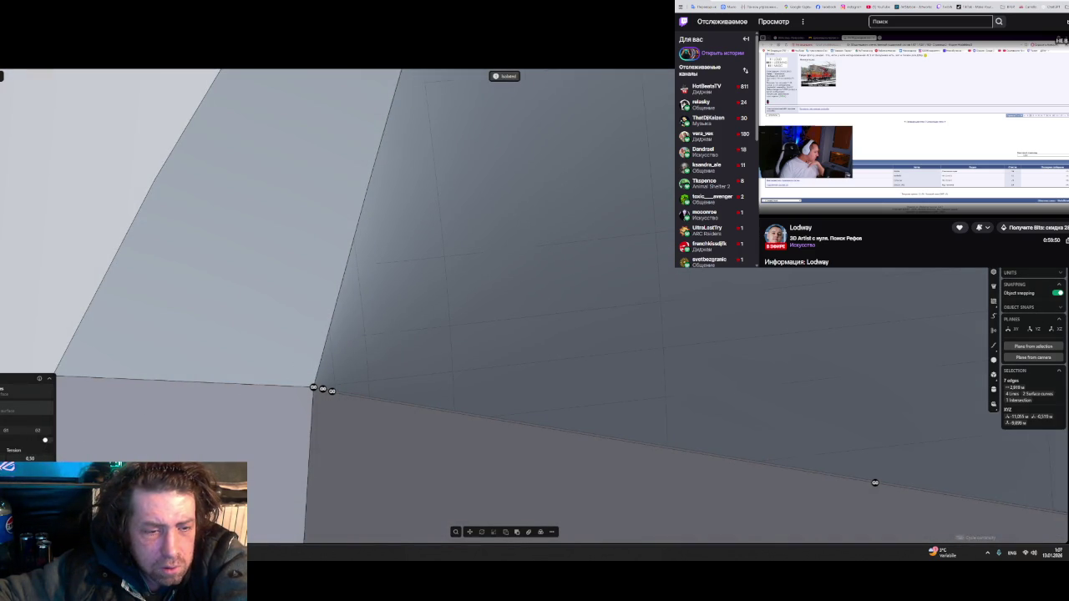
mouse_move(446, 320)
middle_mouse_down()
mouse_move(470, 341)
mouse_move(456, 429)
middle_mouse_up()
- Select the lower sheet at the corner, start a move, cancel it and clear the selection
left_click(459, 416)
key("g")
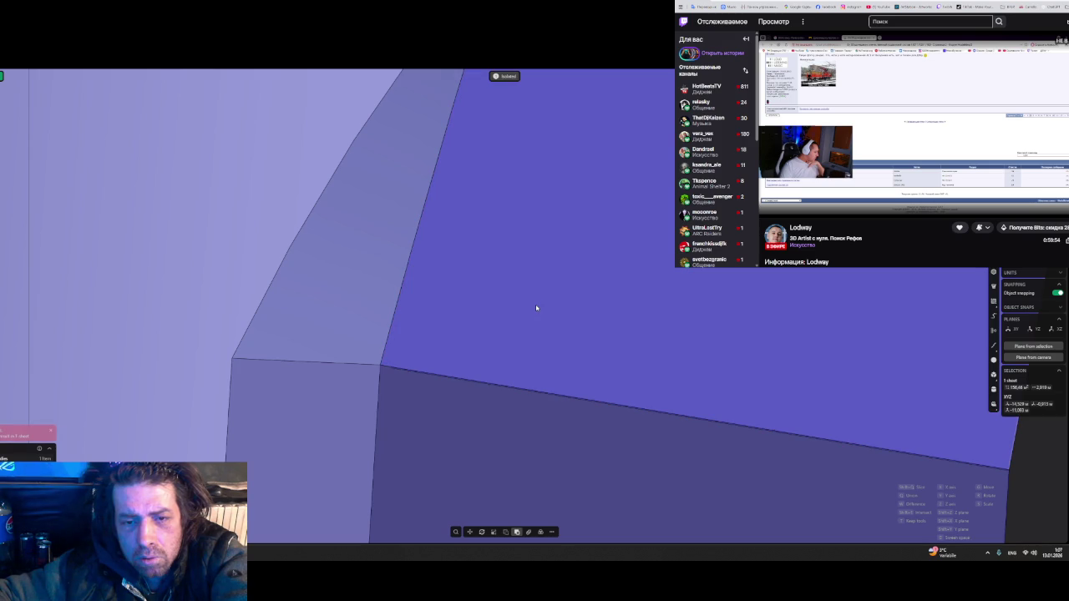
key("Escape")
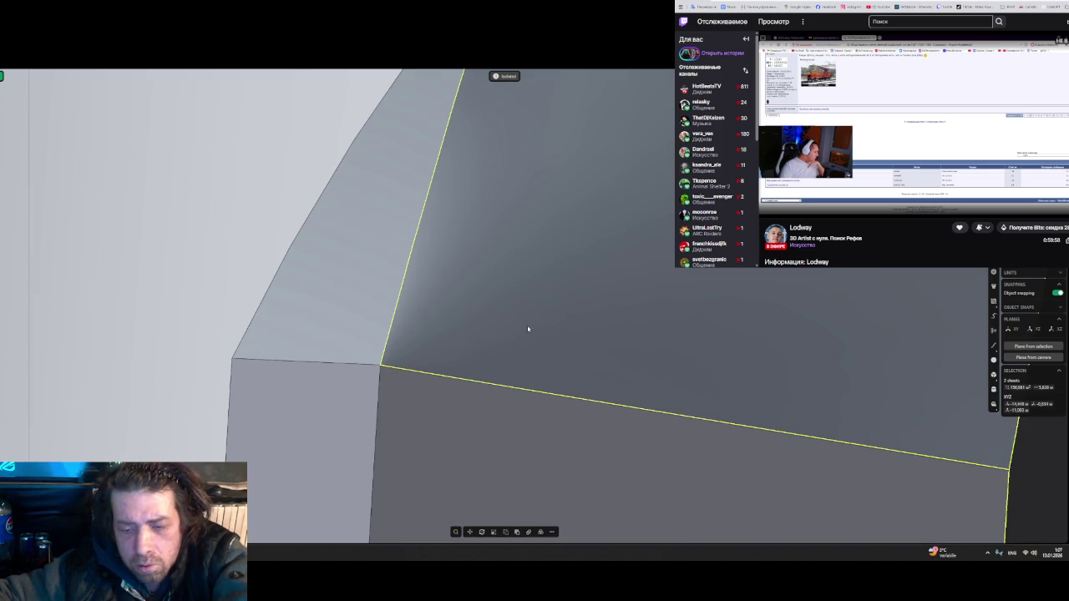
mouse_move(528, 328)
middle_mouse_down()
mouse_move(549, 358)
mouse_move(744, 327)
middle_mouse_up()
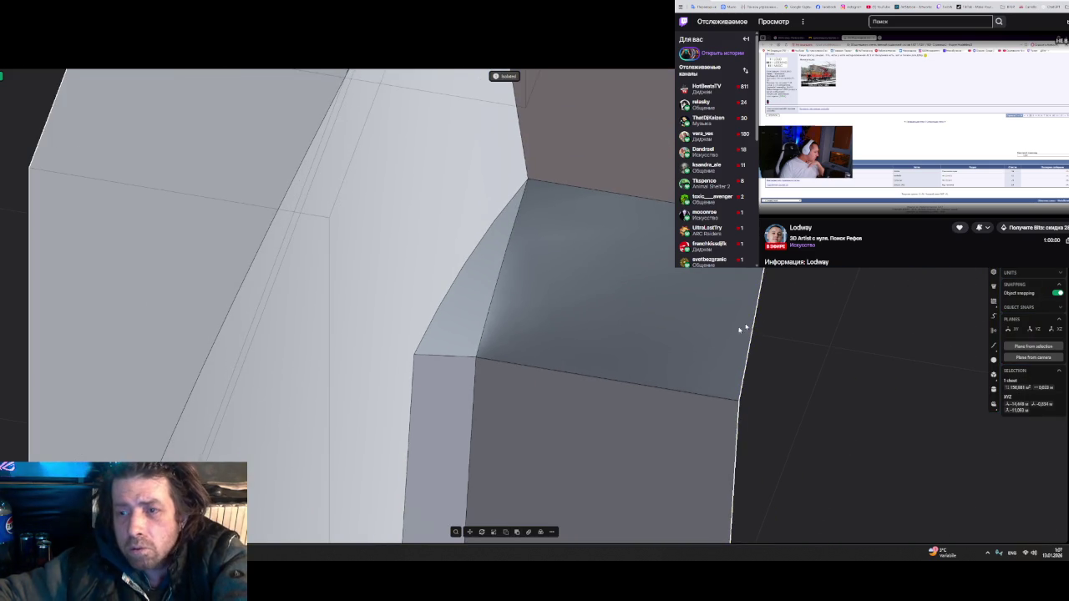
left_click(790, 293)
mouse_move(788, 299)
middle_mouse_down()
mouse_move(742, 339)
mouse_move(759, 346)
middle_mouse_up()
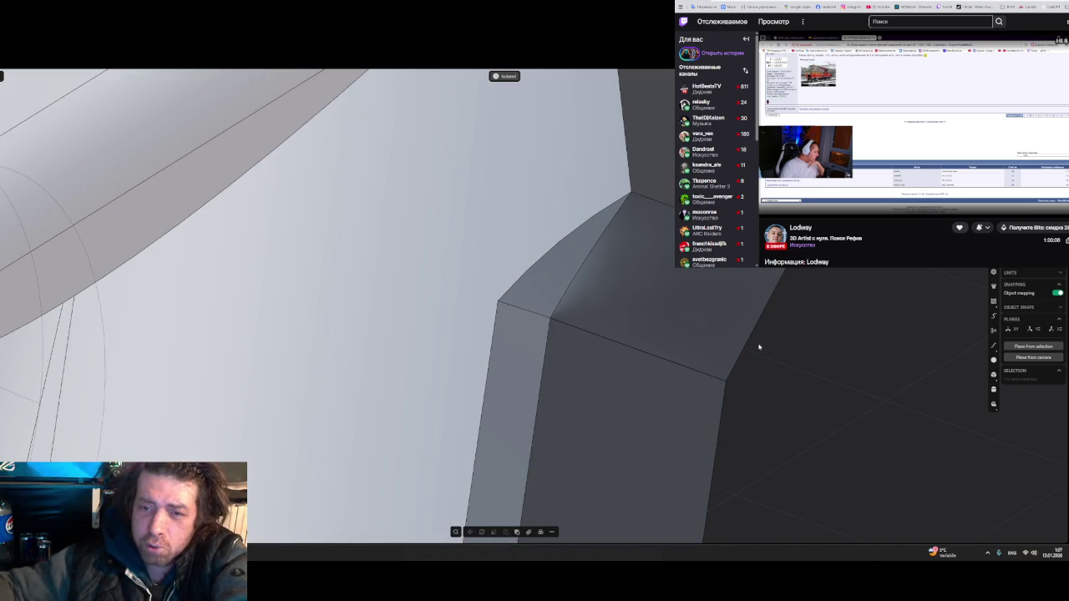
- Try selecting the curved, straight and vertical edges at the grip corner, then clear
left_click(528, 268)
left_click(487, 378)
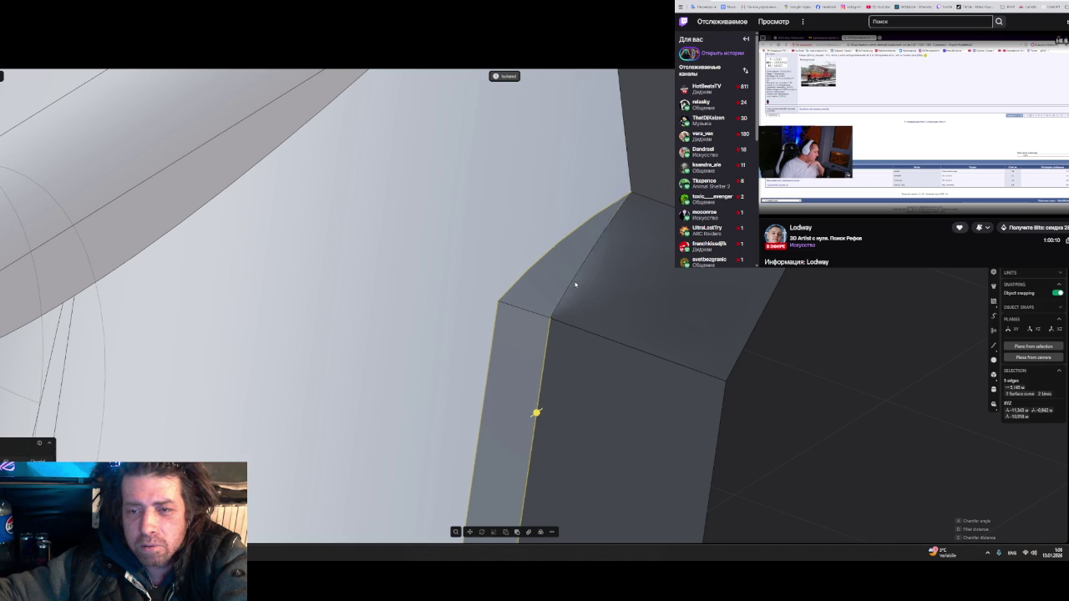
left_click(528, 271)
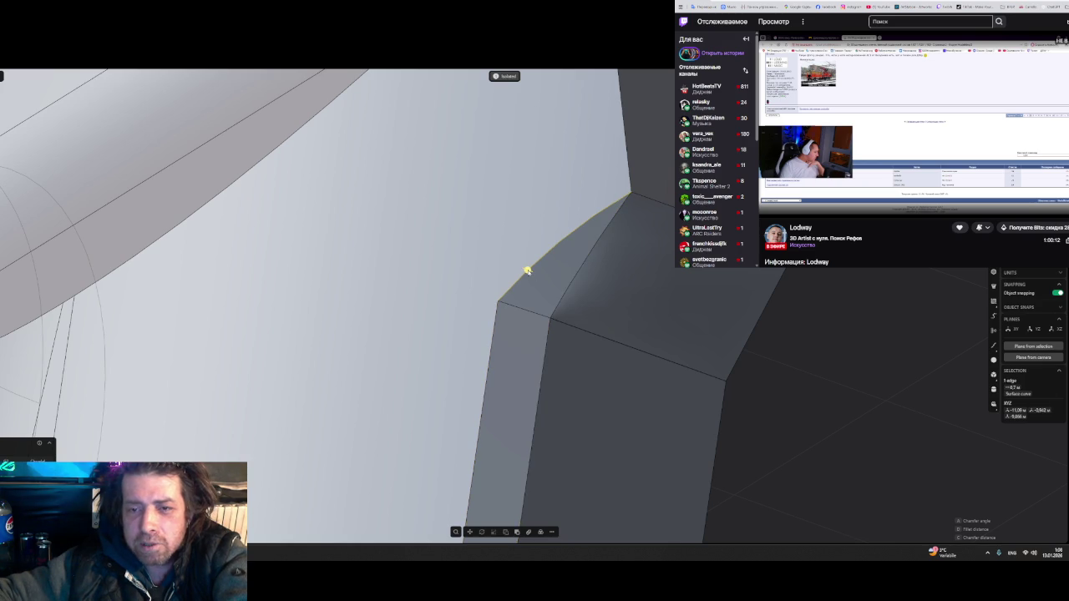
left_click(574, 284)
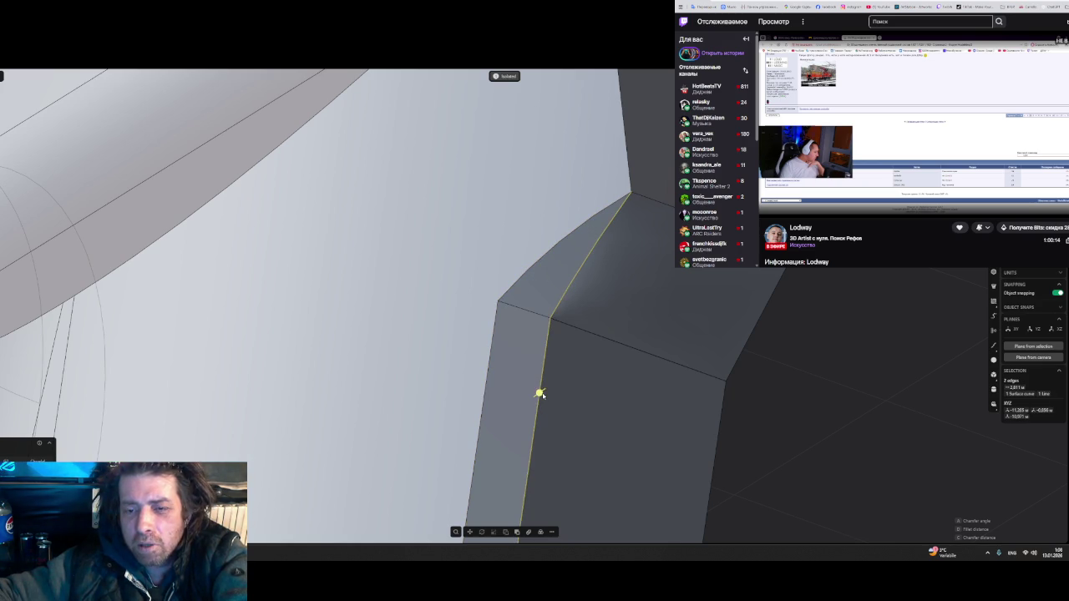
left_click(488, 363)
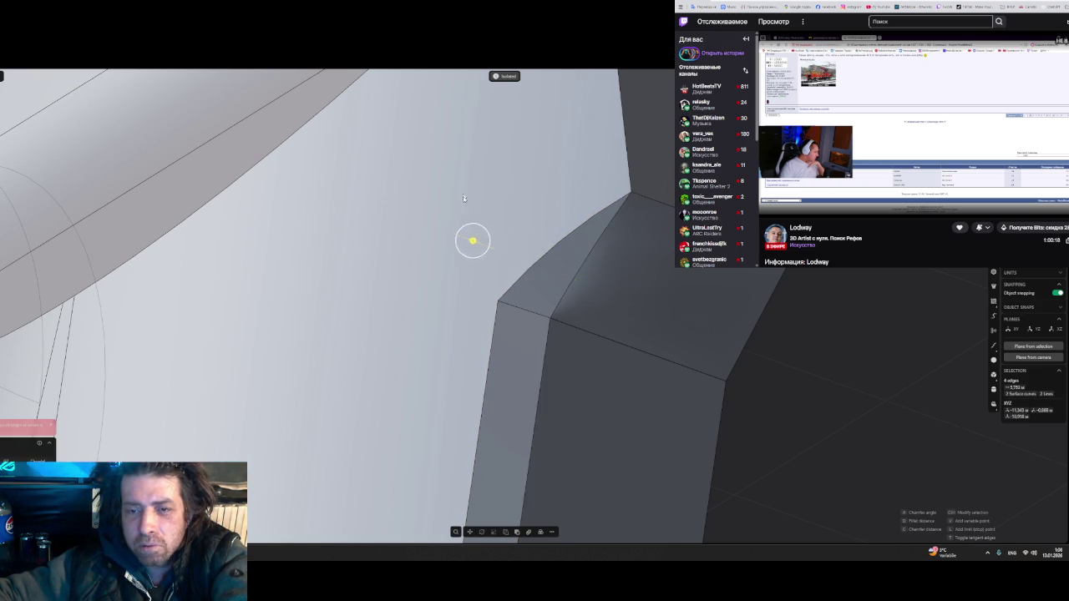
key("Escape")
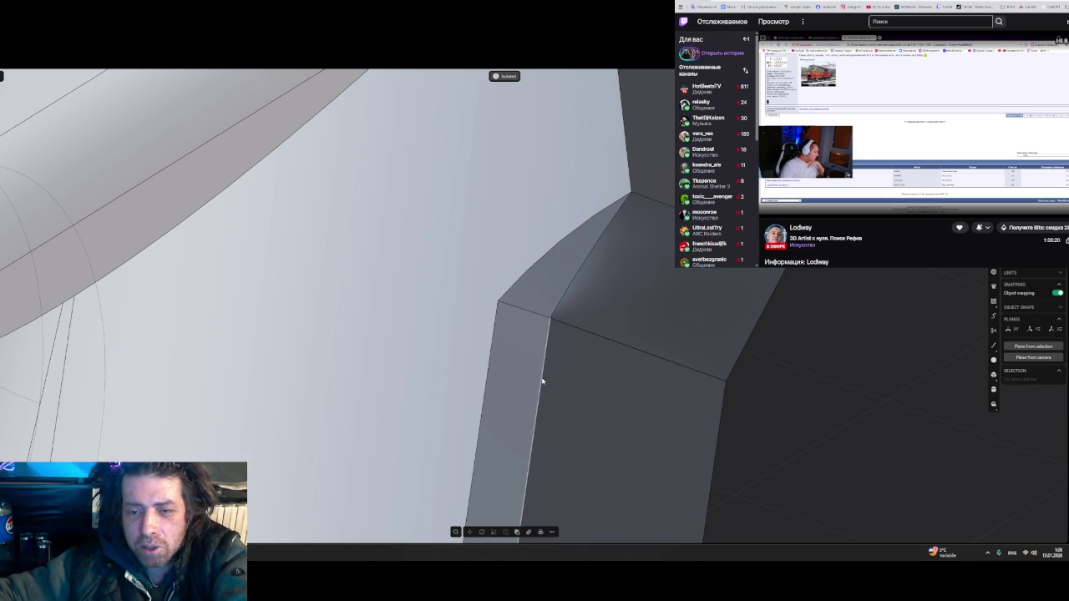
- Start fillets on the vertical corner edge and on a single corner edge, cancelling both
left_click(542, 376)
key("f")
key("Escape")
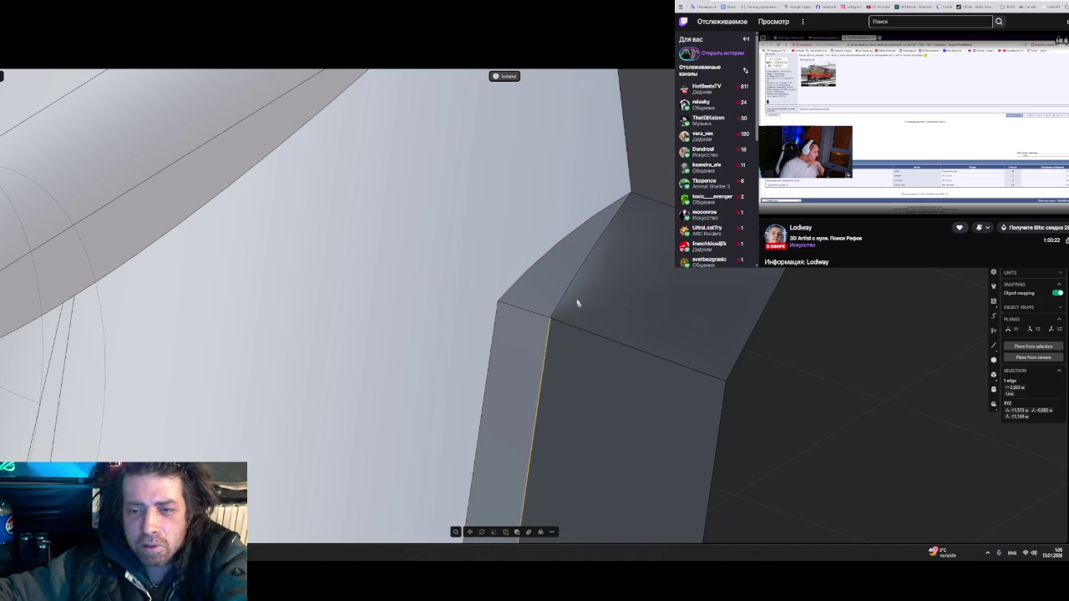
left_click(573, 284)
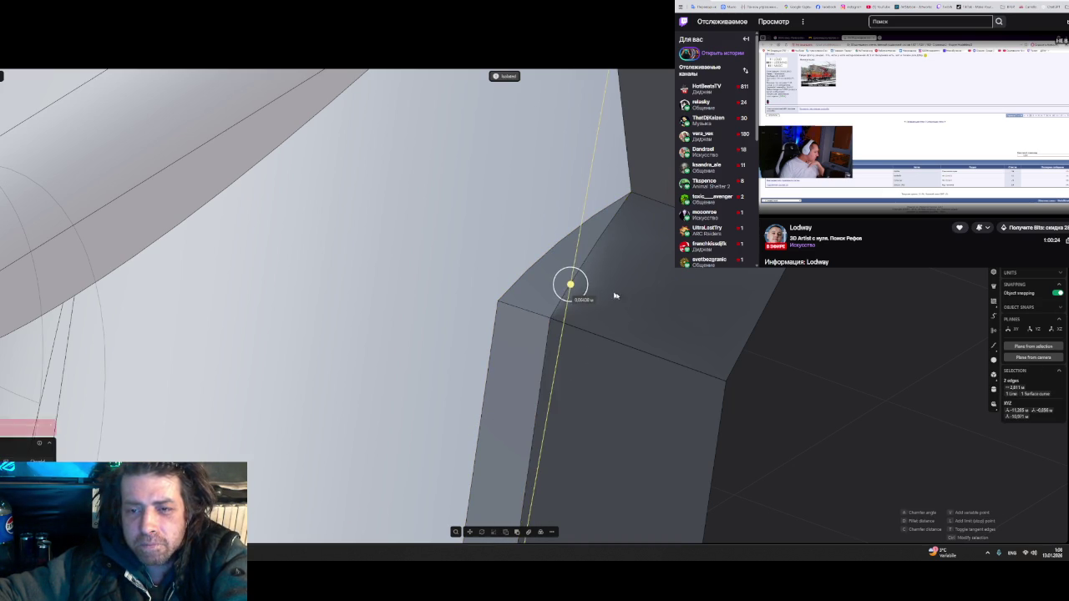
left_click(602, 342)
key("f")
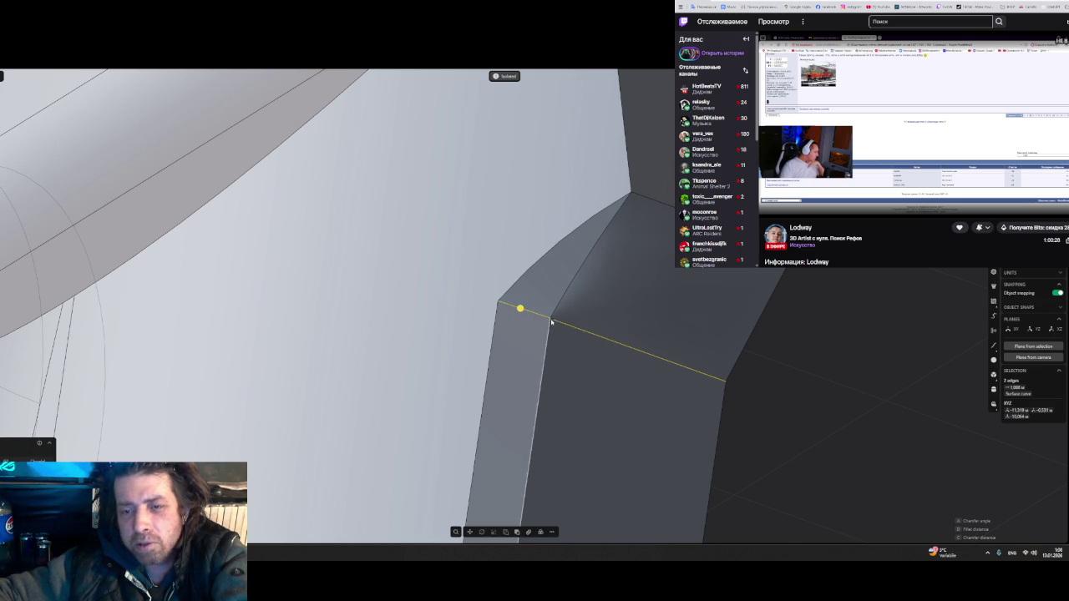
scroll(550, 320, "up", 2)
scroll(550, 320, "up", 3)
key("Escape")
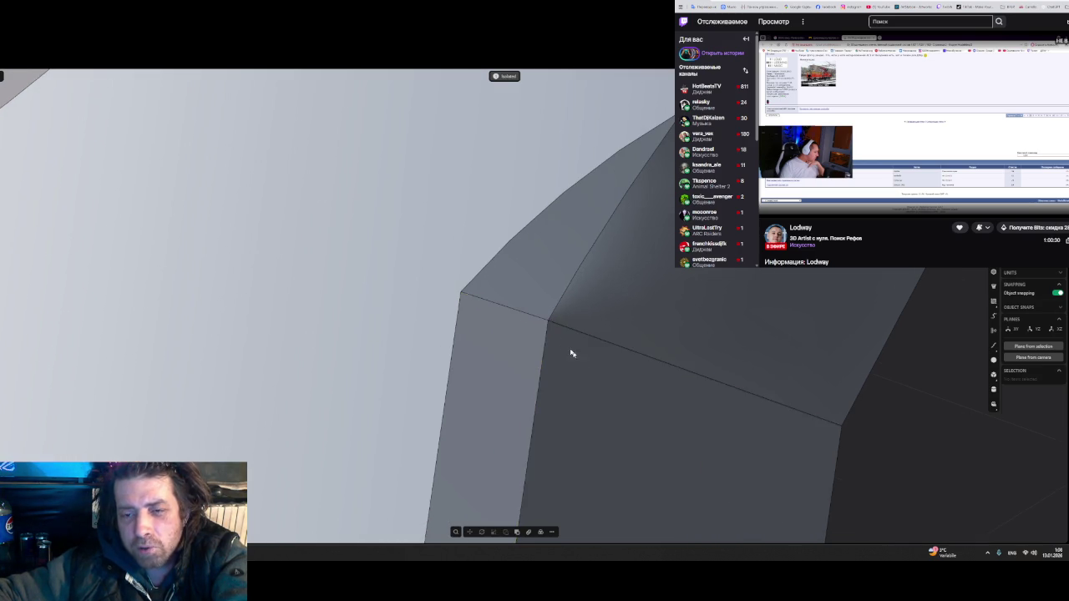
scroll(562, 335, "up", 3)
- Select the top corner edge and long diagonal edge and start a fillet on them
left_click(528, 311)
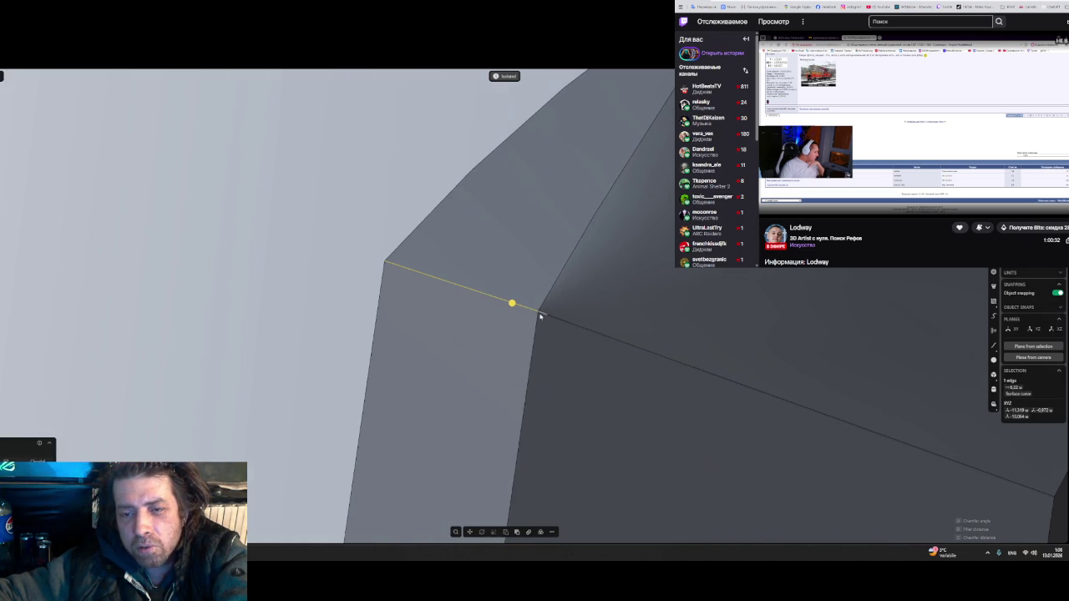
left_click(544, 318)
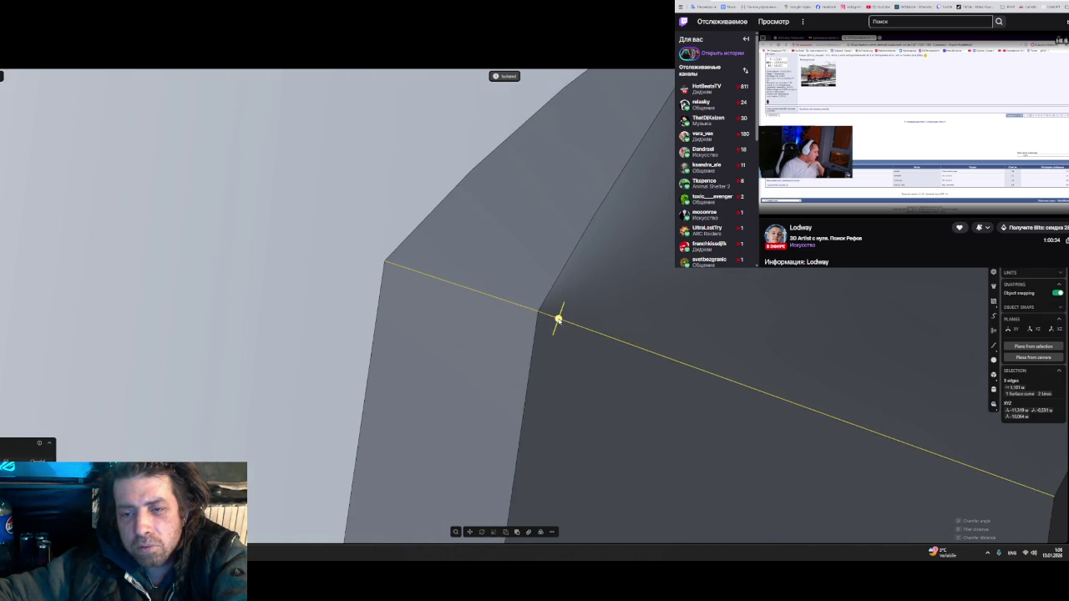
middle_click_drag(579, 251, 662, 276)
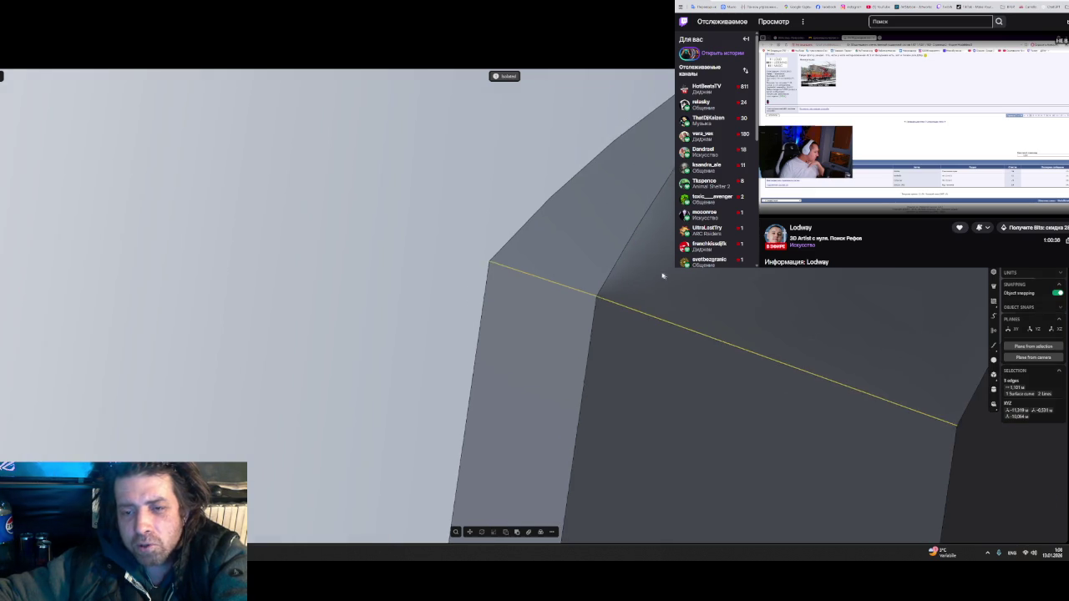
scroll(651, 292, "down", 3)
scroll(637, 306, "down", 1)
mouse_move(679, 330)
middle_mouse_down()
mouse_move(738, 360)
mouse_move(677, 375)
mouse_move(739, 379)
mouse_move(775, 341)
mouse_move(804, 348)
mouse_move(525, 250)
mouse_move(551, 270)
middle_mouse_up()
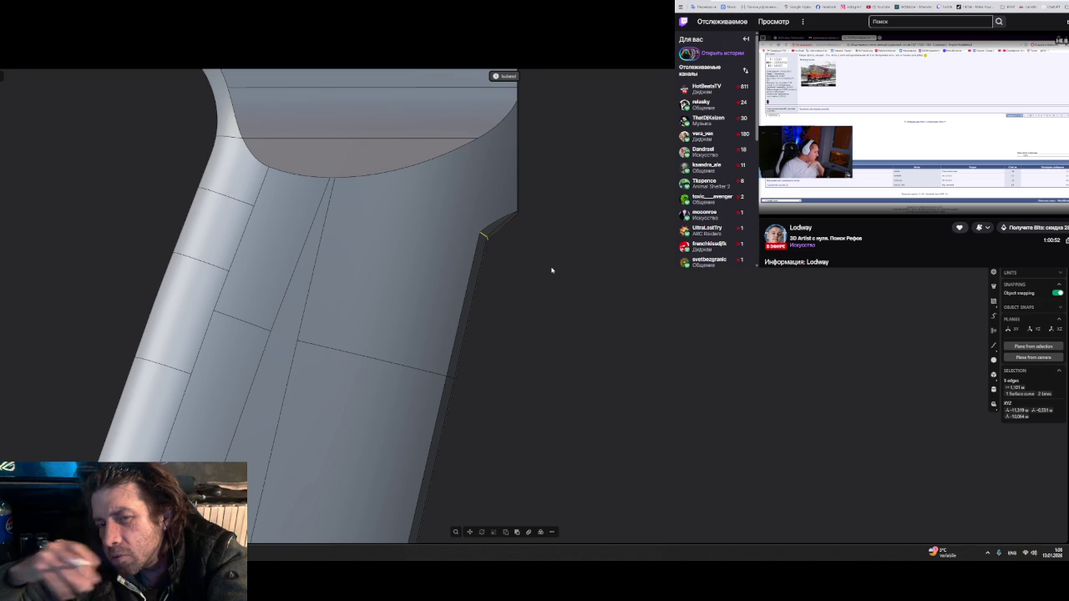
middle_click_drag(551, 268, 490, 237)
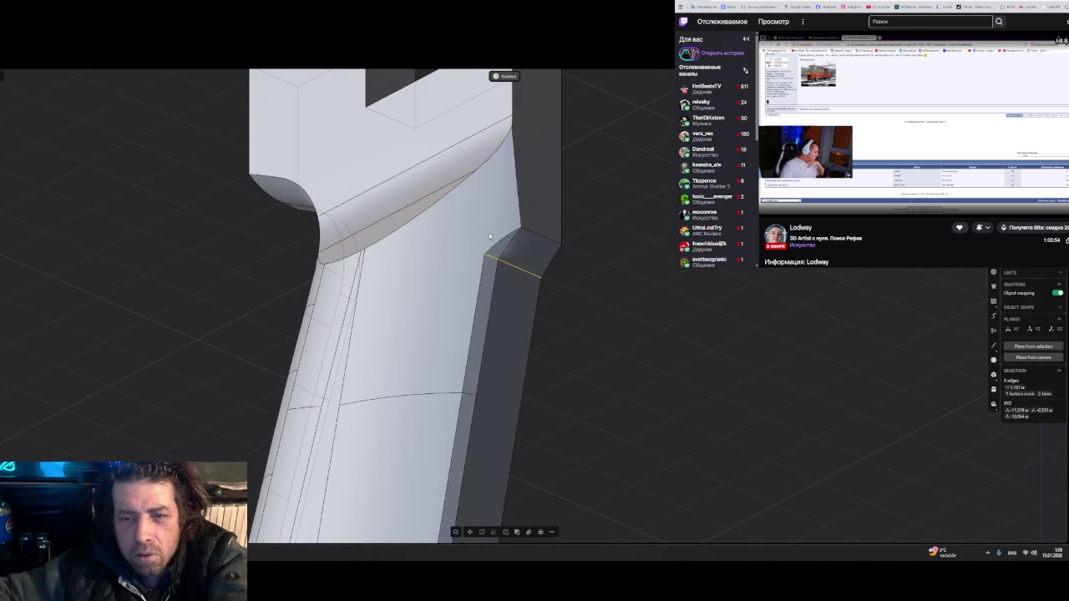
key("f")
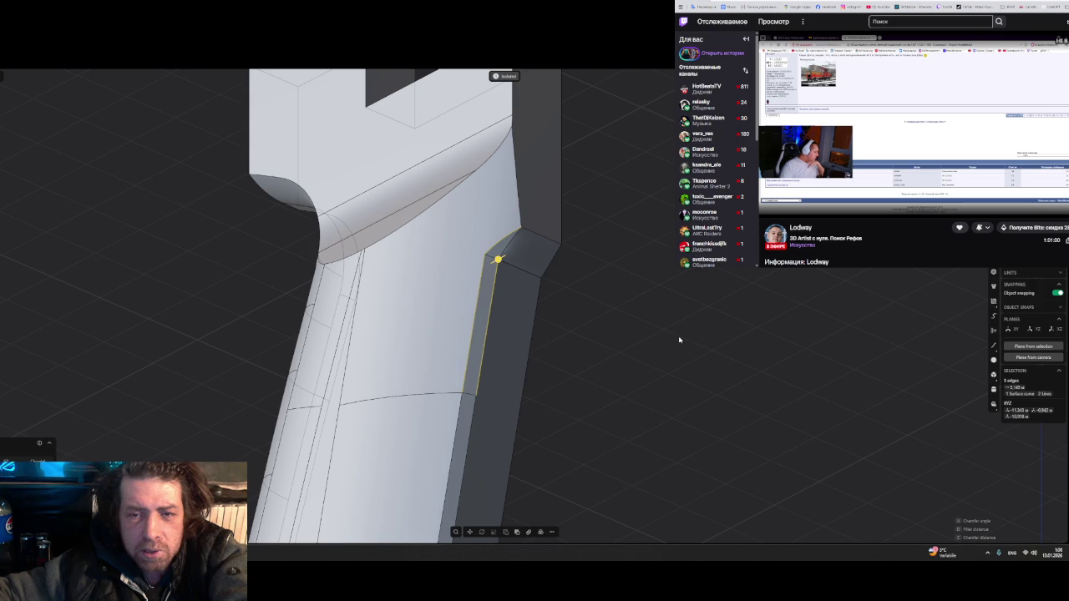
- Cancel the fillet and delete the small chamfer face, healing the gap
key("Return")
key("Escape")
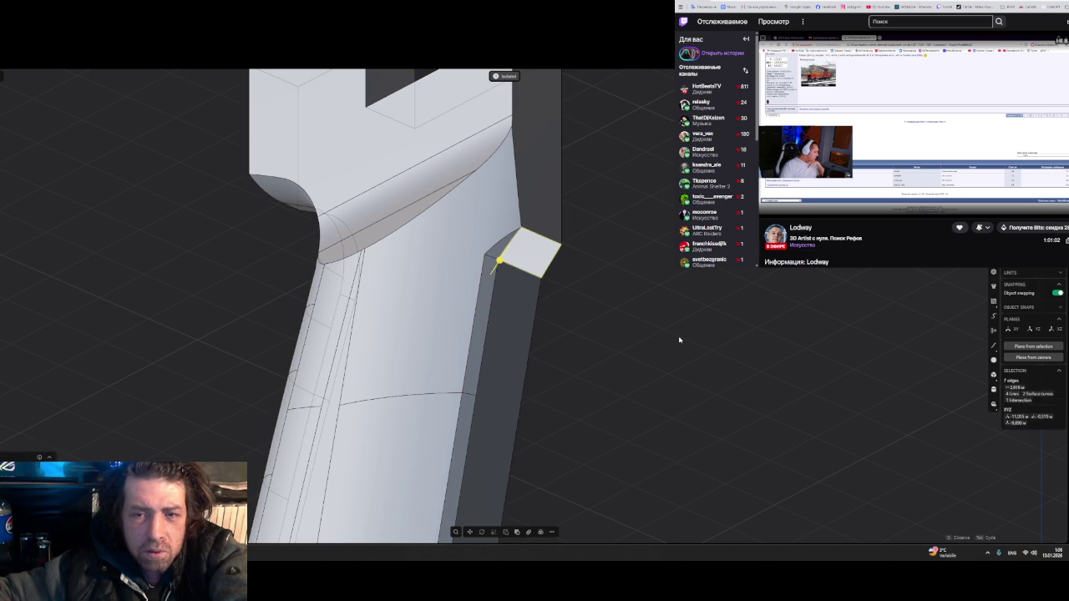
left_click(501, 256)
key("Escape")
left_click(500, 260)
key("Delete")
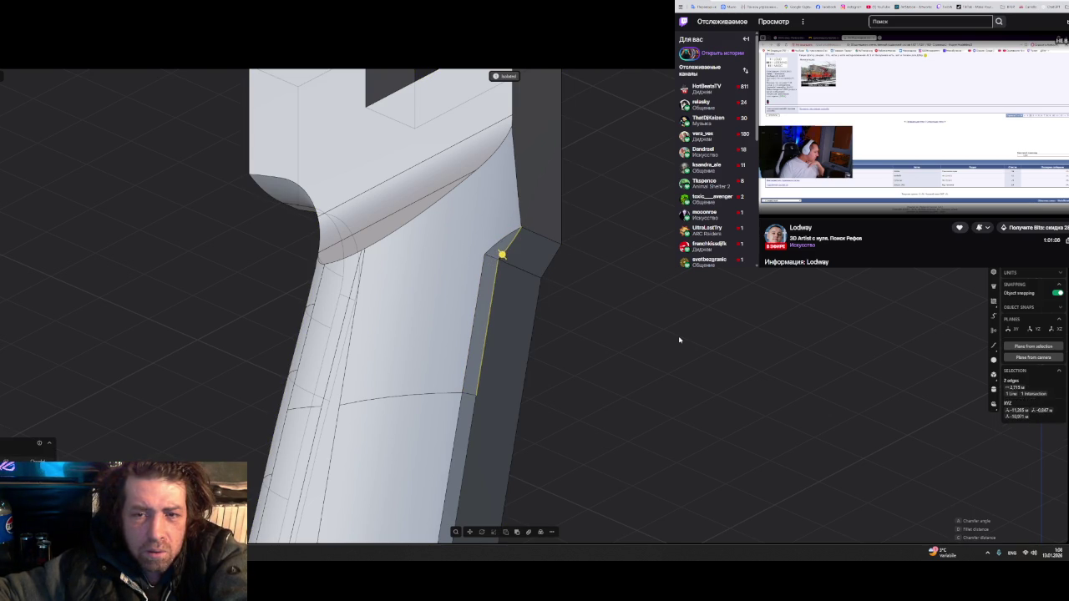
- Show all hidden parts of the model, undo the last two changes and clear selection
key("slash")
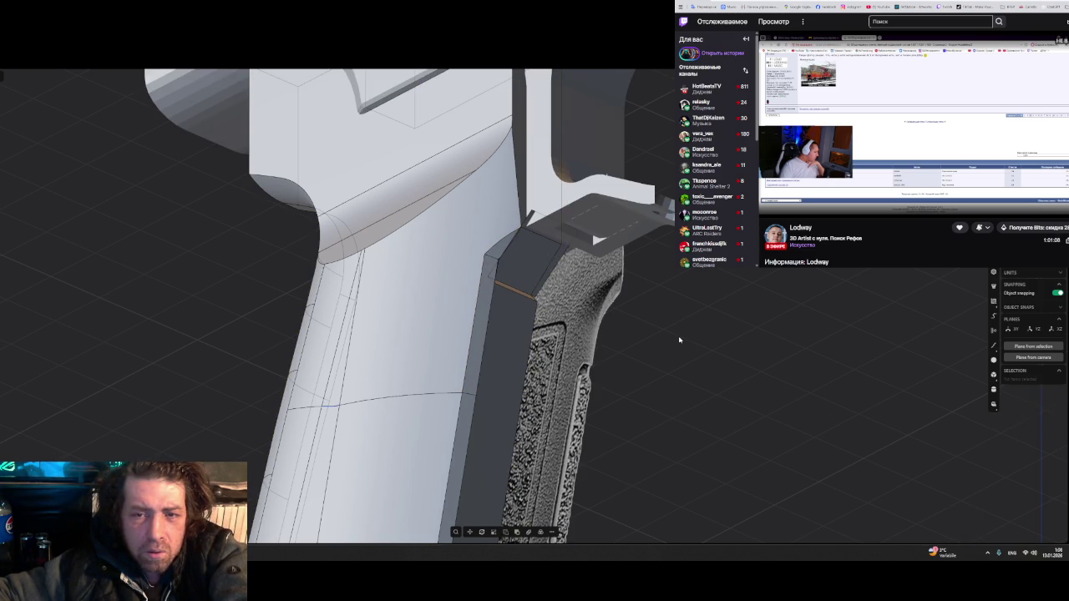
key("ctrl+z")
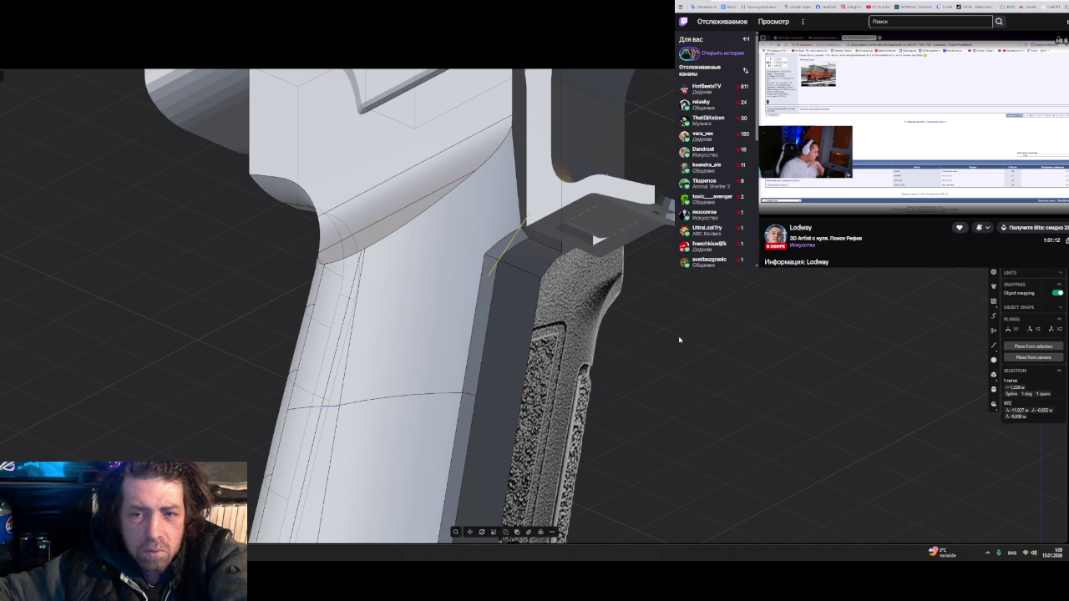
key("ctrl+z")
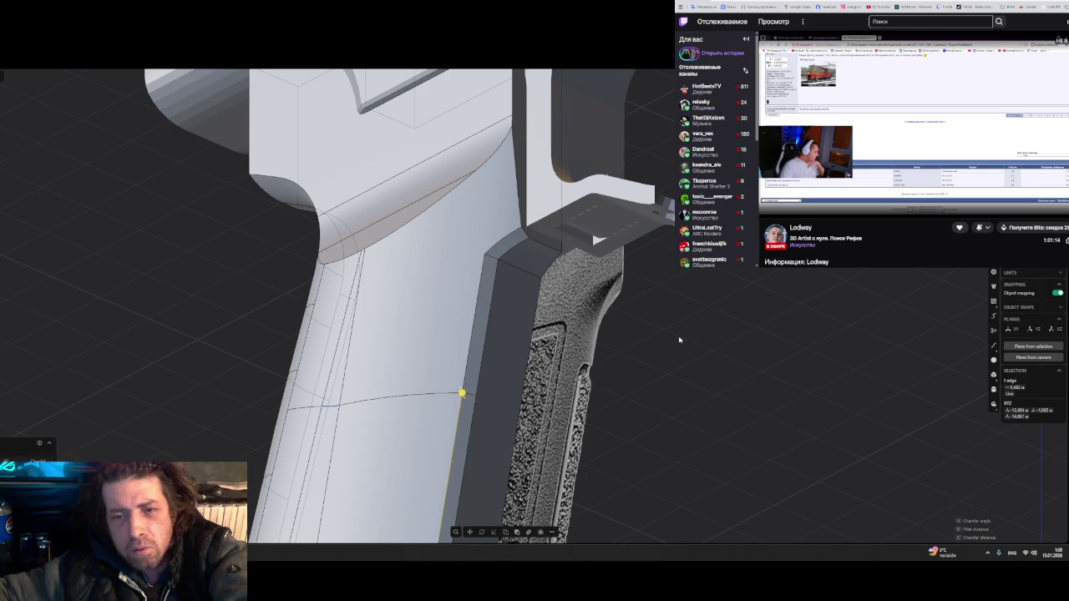
key("Escape")
- Zoom in close on the corner where the grip meets the receiver
mouse_move(542, 306)
middle_mouse_down()
mouse_move(554, 317)
mouse_move(585, 245)
mouse_move(501, 327)
mouse_move(475, 326)
mouse_move(491, 299)
middle_mouse_up()
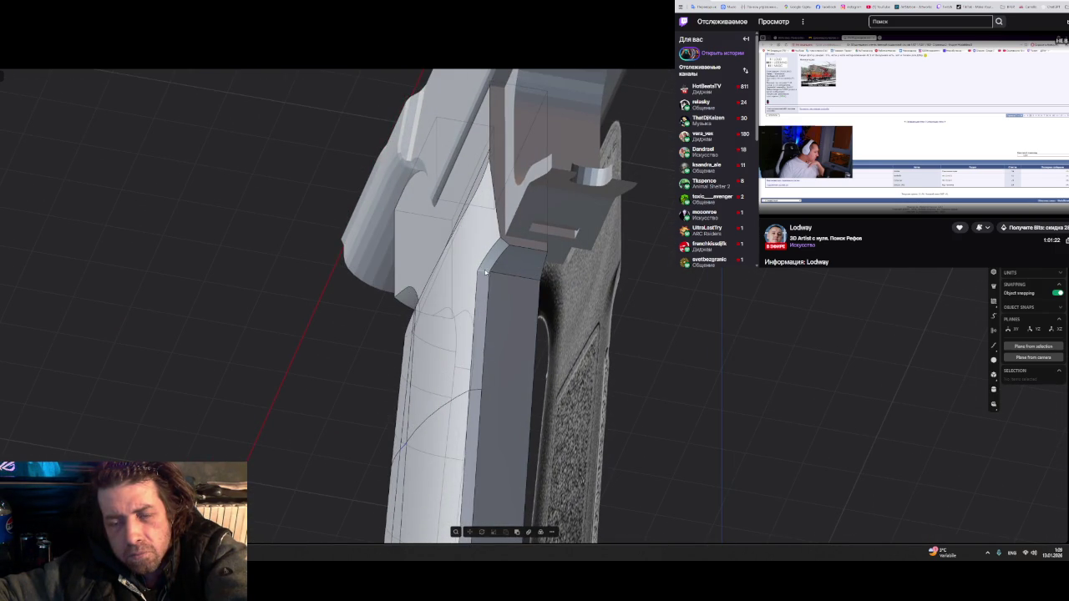
scroll(484, 272, "up", 2)
scroll(492, 269, "up", 2)
scroll(500, 268, "up", 2)
scroll(505, 268, "up", 2)
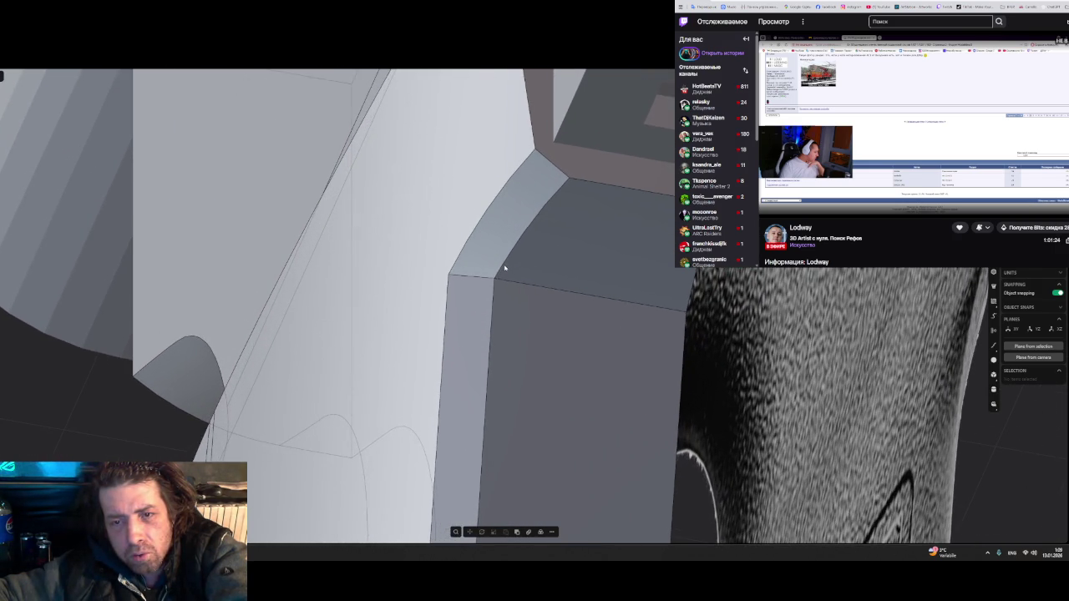
scroll(504, 267, "up", 2)
scroll(503, 264, "up", 2)
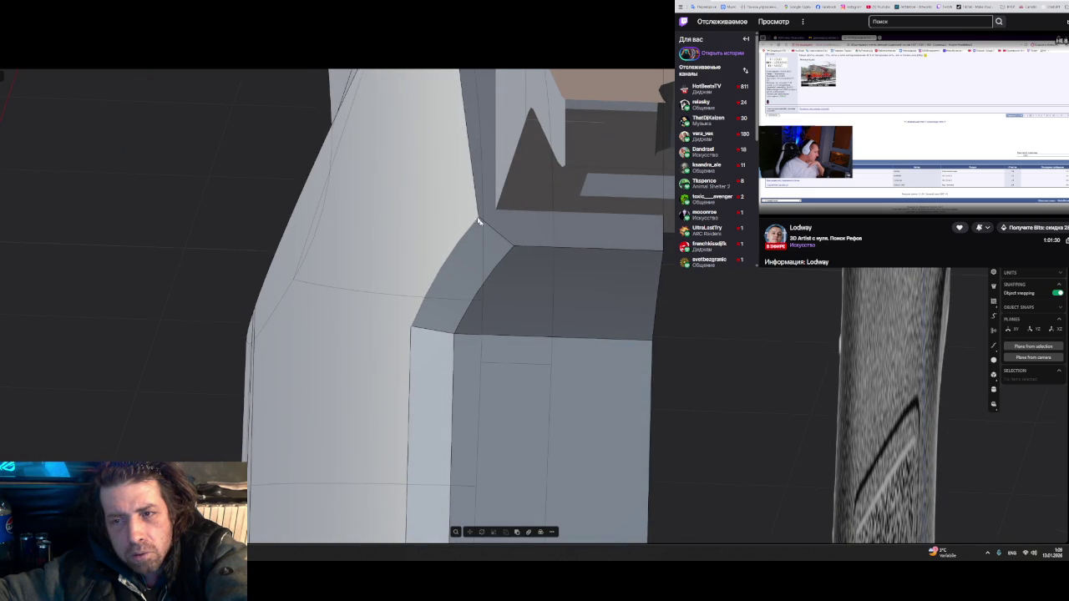
- Cut a new edge across the corner face and slide it into position
key("ctrl+r")
left_click(544, 244)
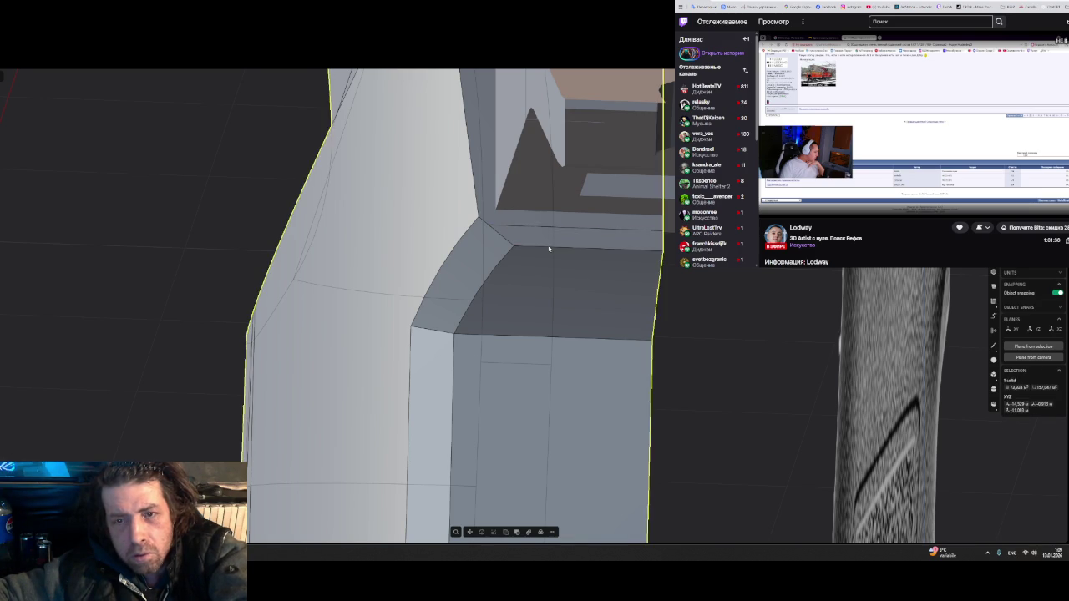
left_click_drag(548, 247, 559, 231)
key("g")
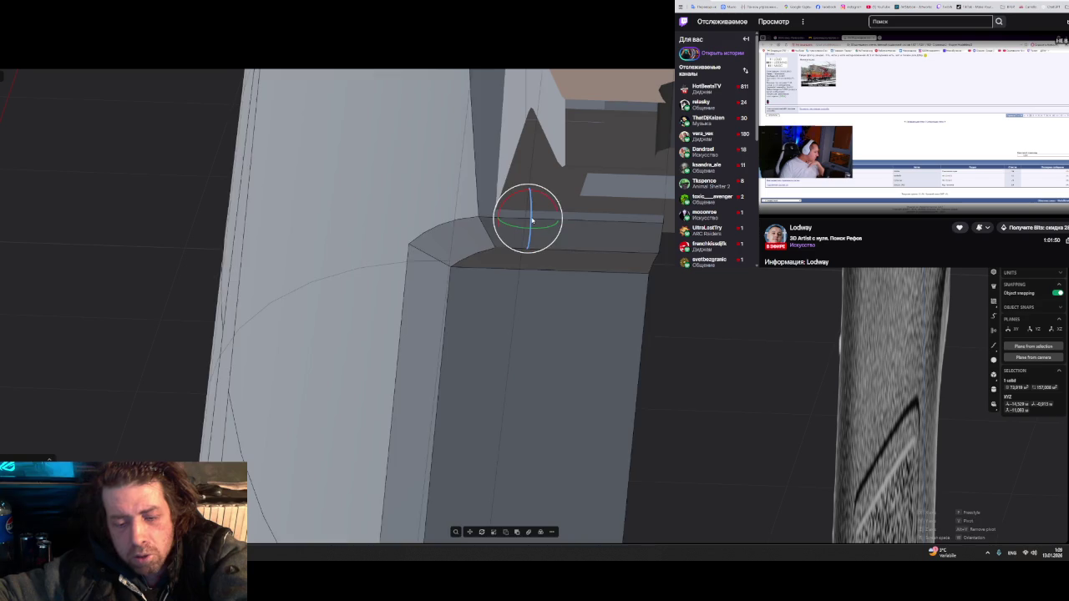
key("Escape")
- Rotate the face above the new edge about its top edge by roughly 19 degrees
left_click(526, 245)
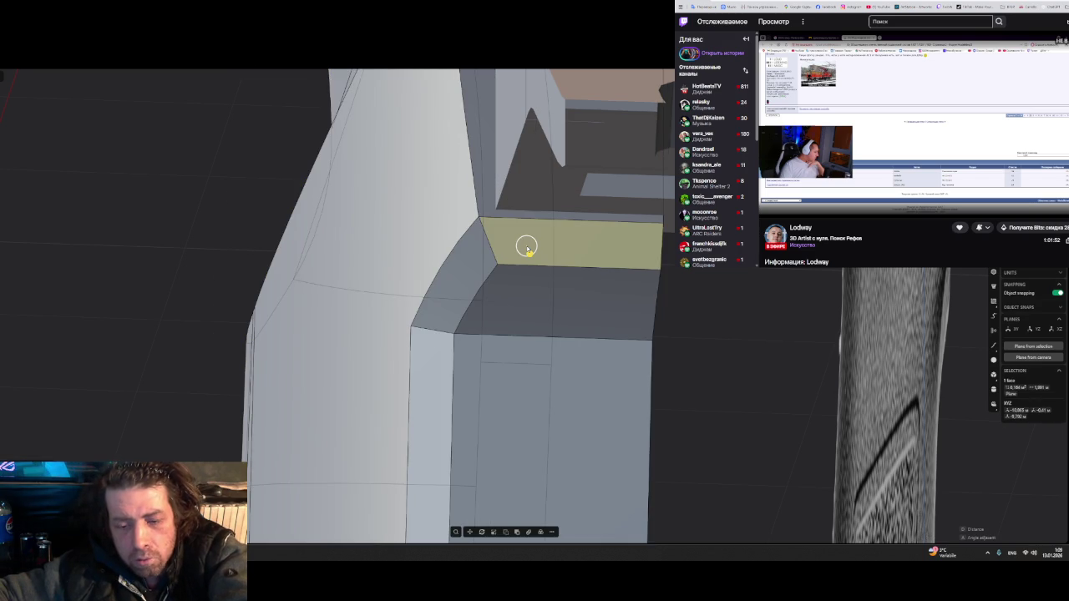
key("r")
key("p")
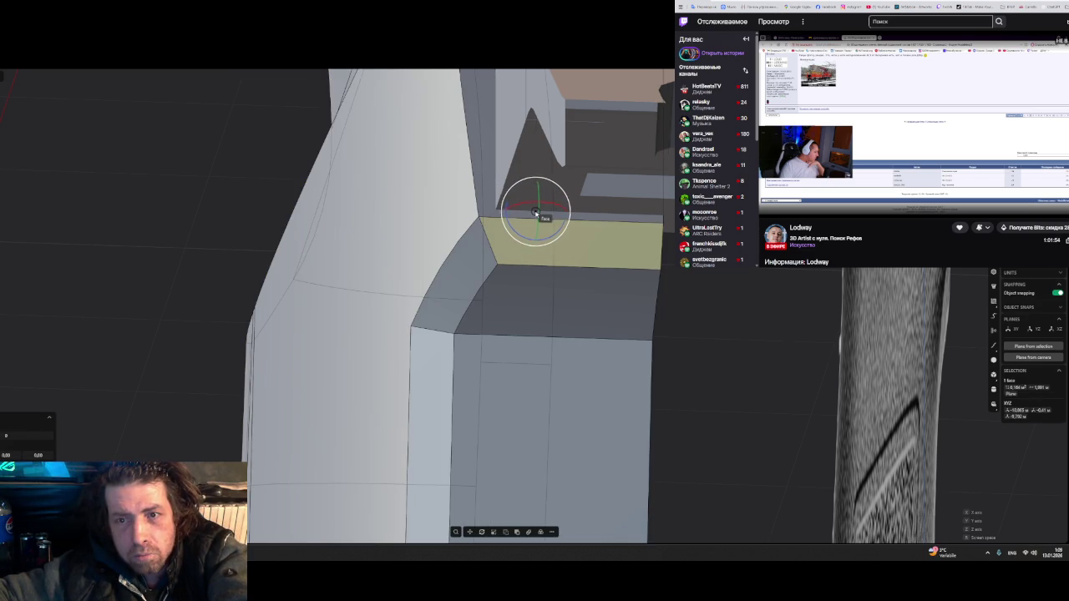
scroll(543, 213, "up", 2)
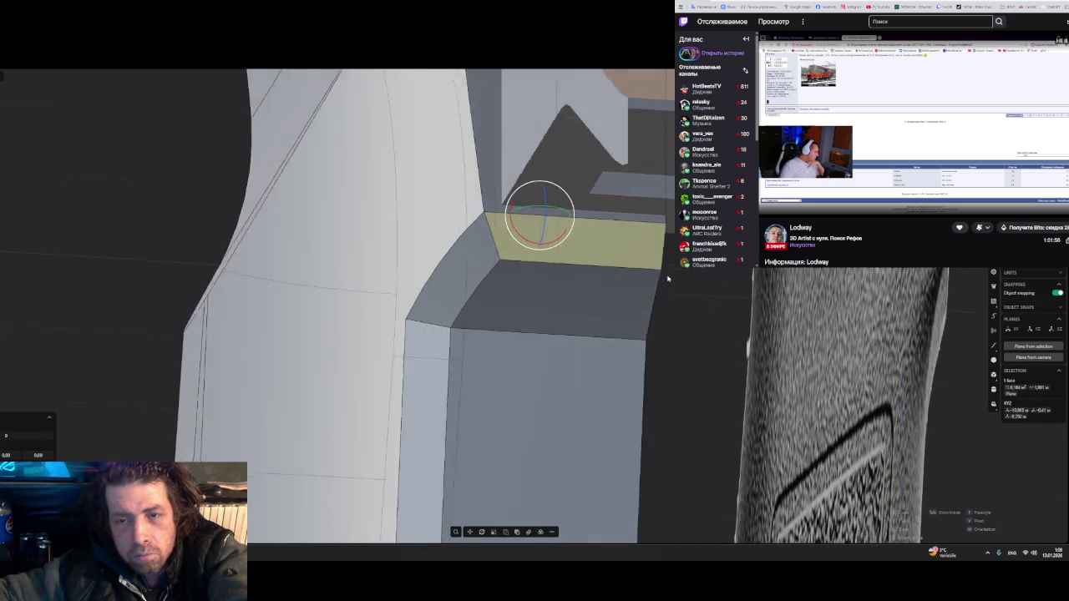
scroll(568, 216, "up", 3)
left_click_drag(595, 222, 596, 232)
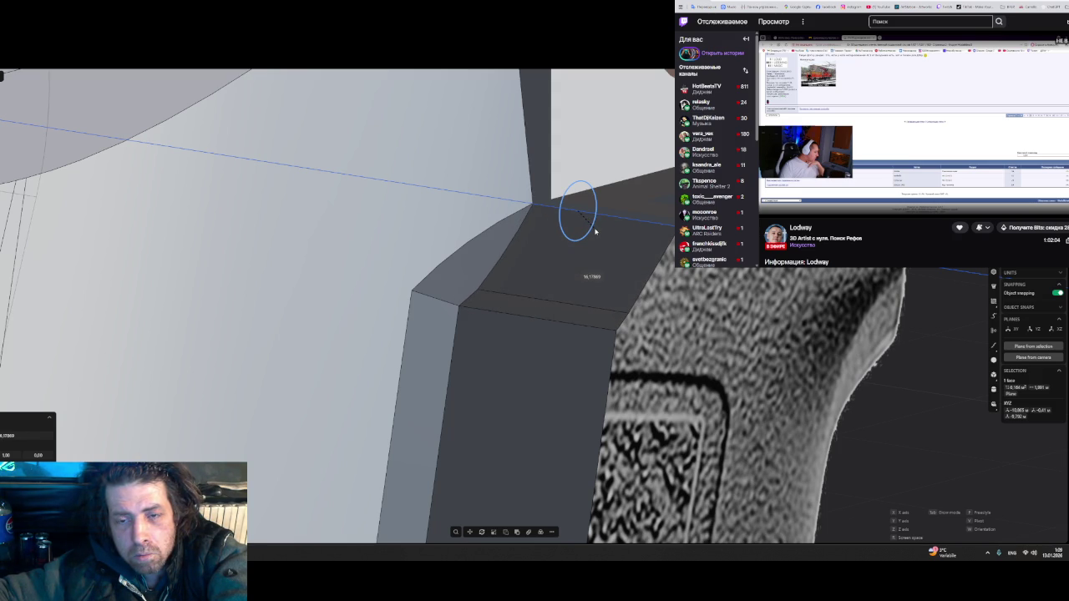
left_click_drag(596, 232, 608, 233)
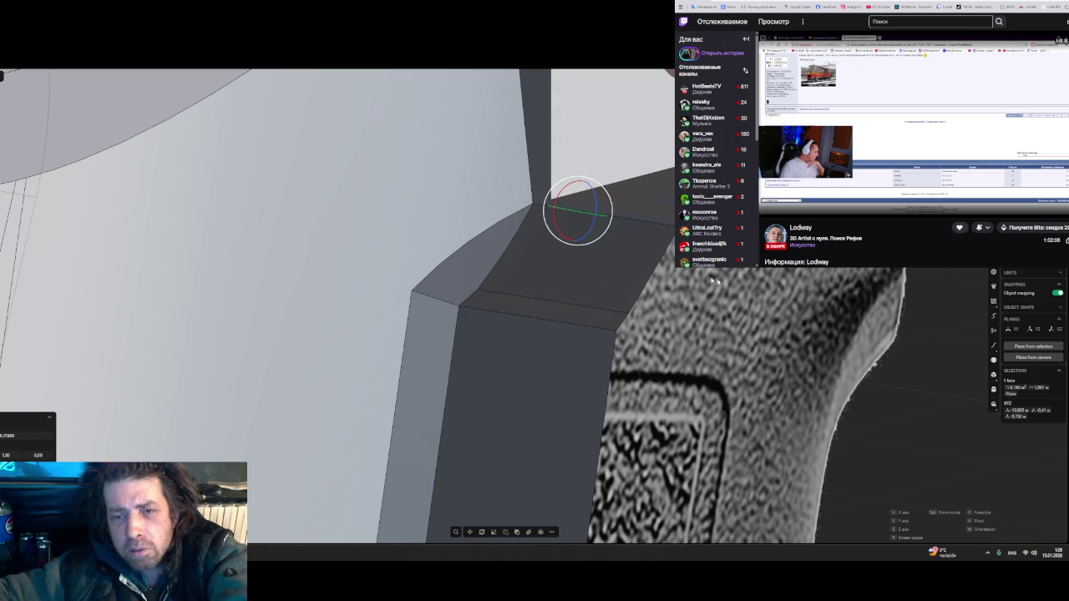
- Rotate the upper corner face 37 degrees about the Z axis, then fine-tune the angle
left_click(501, 312)
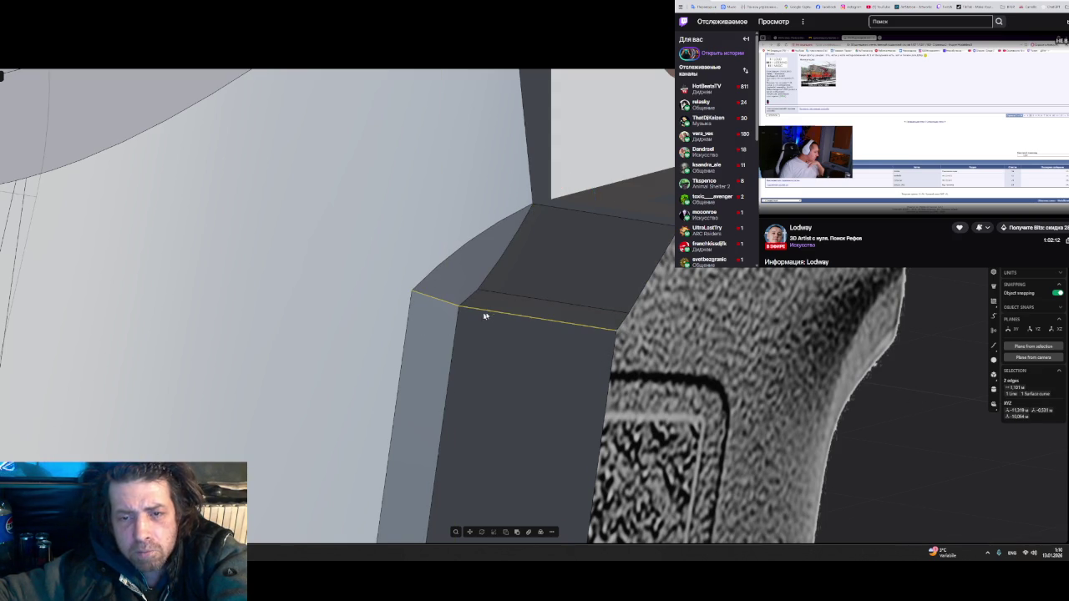
left_click(511, 300)
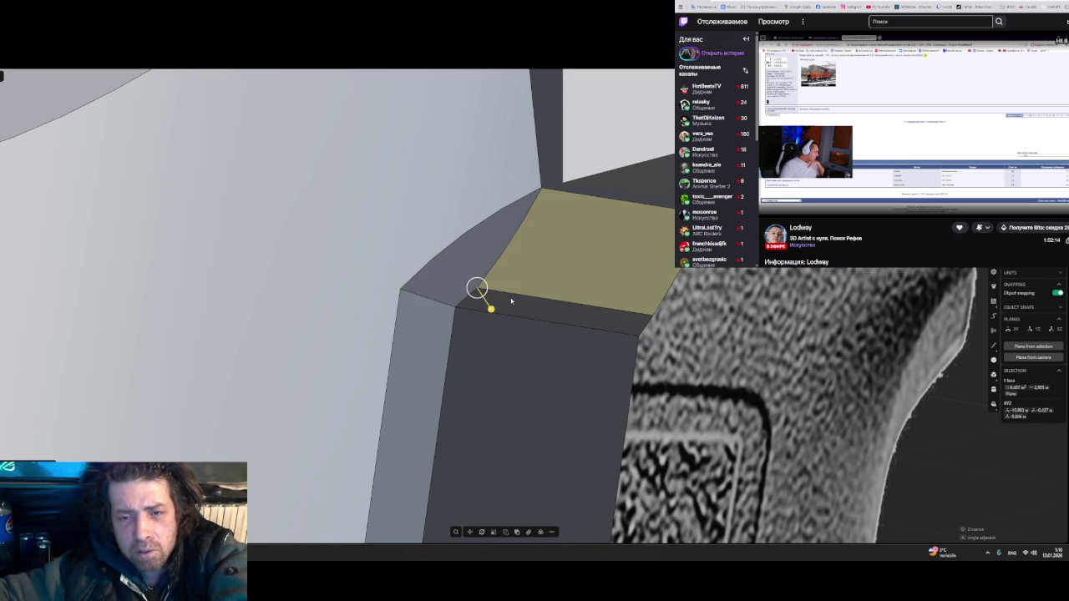
key("ctrl+z")
key("r")
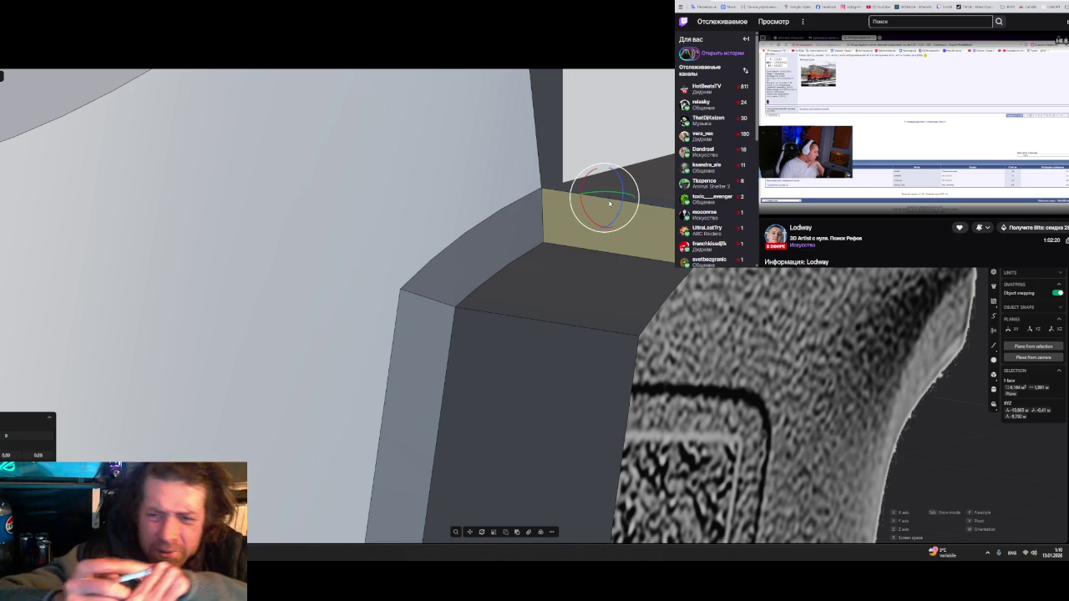
key("z")
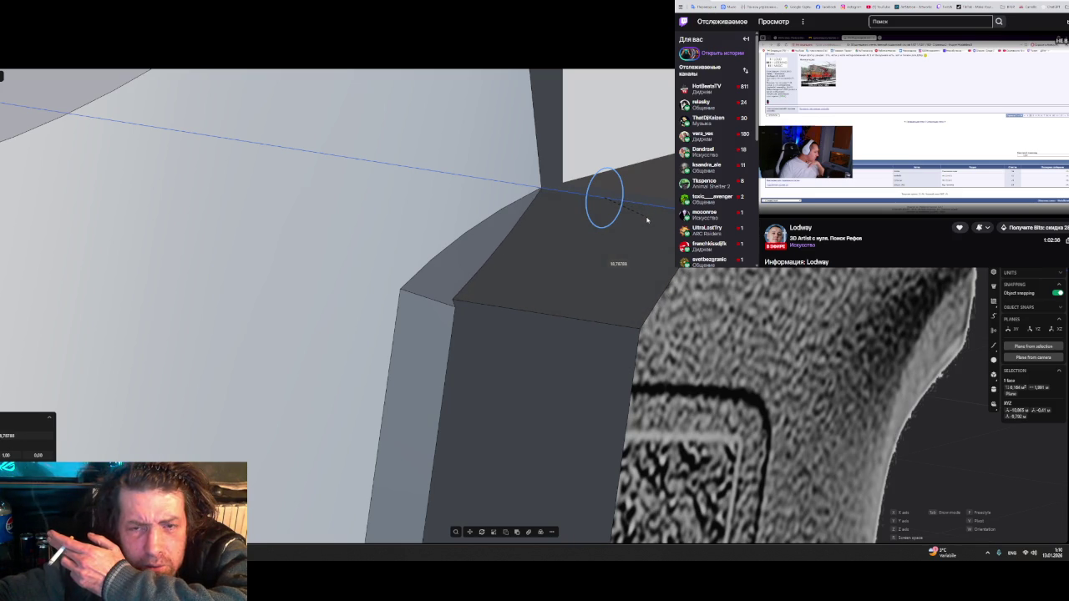
type("37")
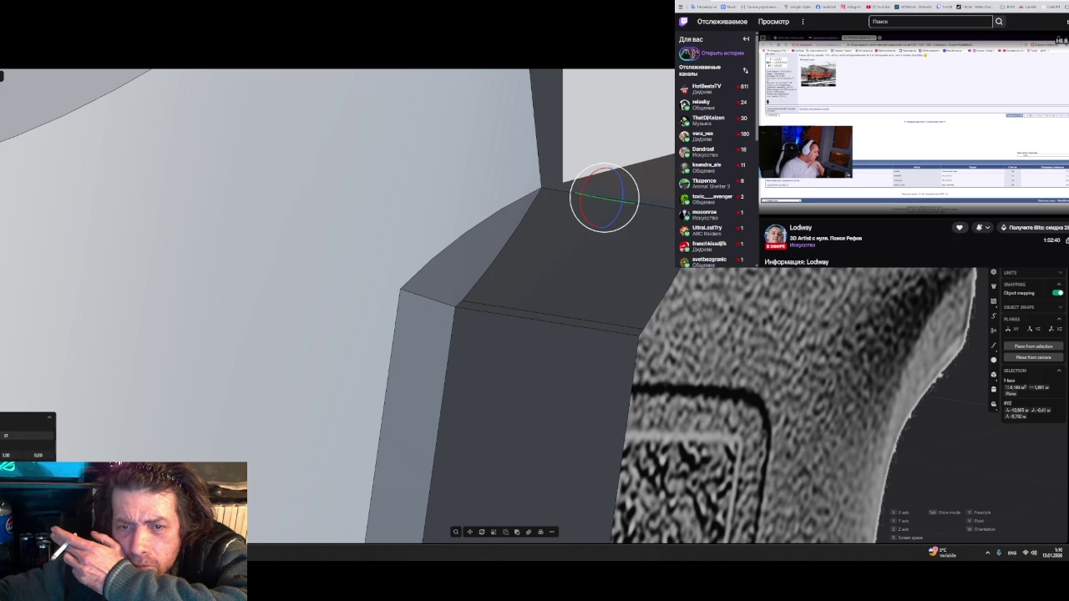
key("Return")
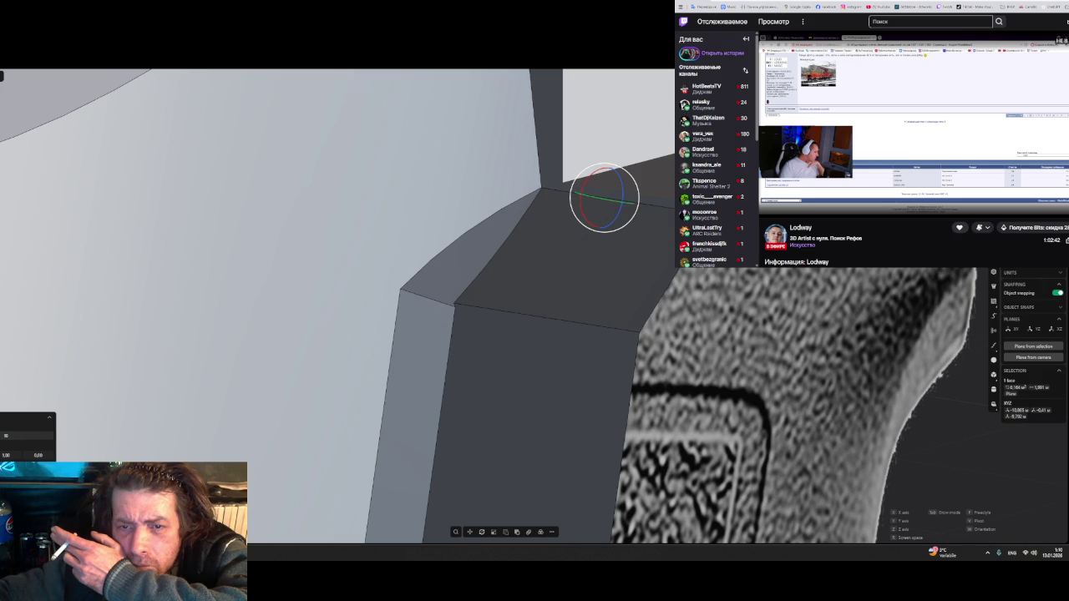
key("ctrl+z")
type("37")
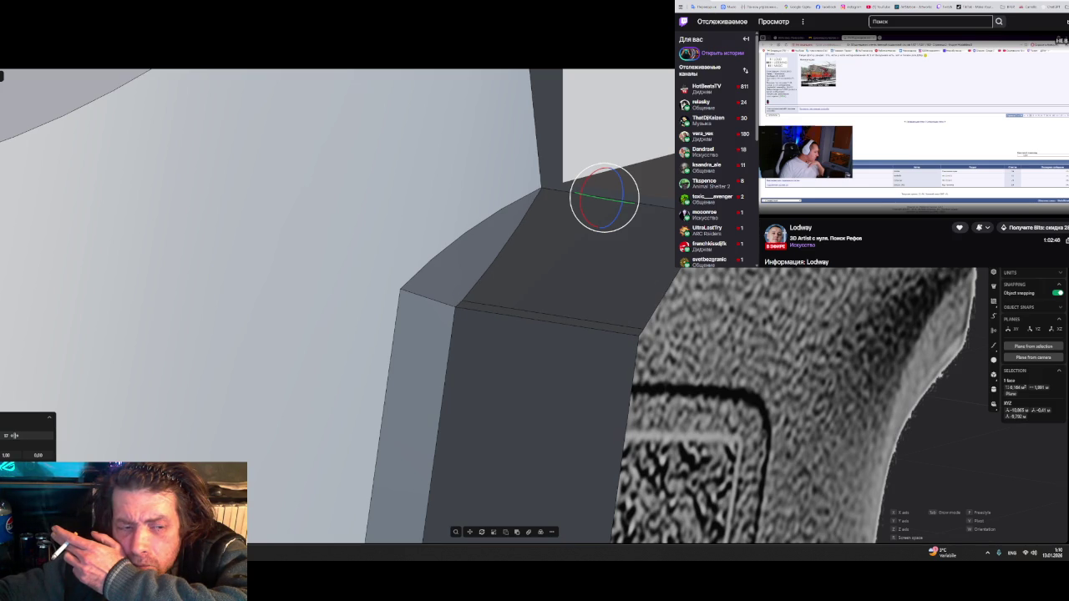
left_click_drag(617, 213, 618, 216)
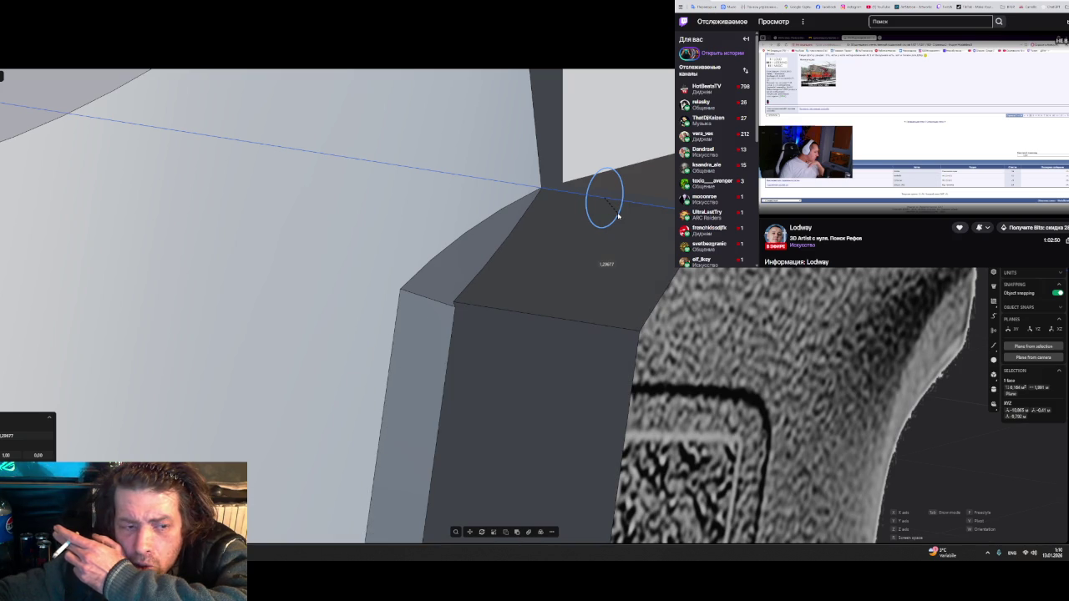
left_click_drag(618, 215, 618, 215)
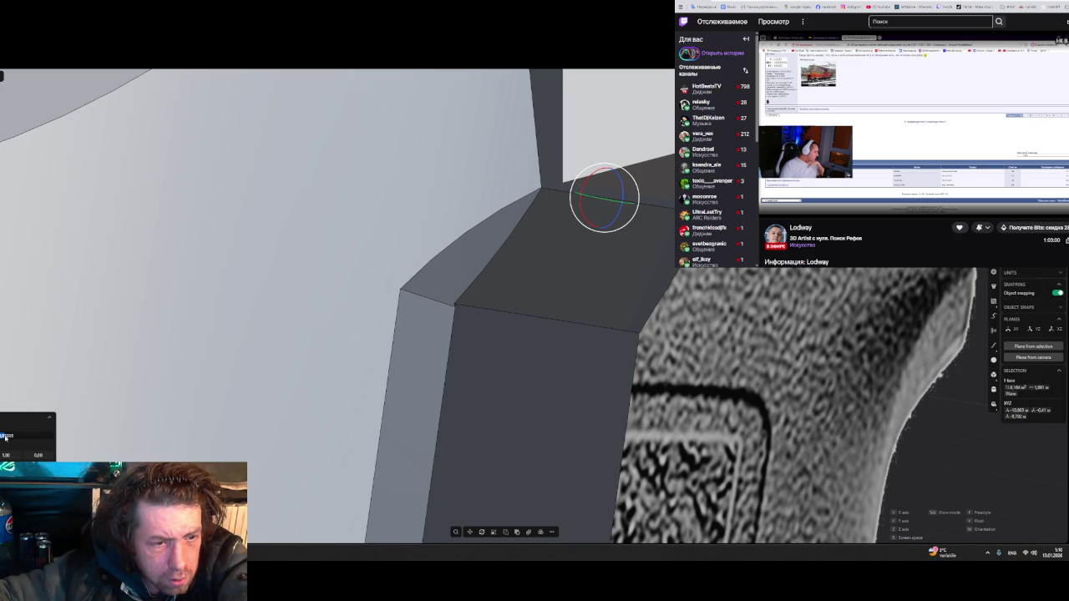
left_click(5, 436)
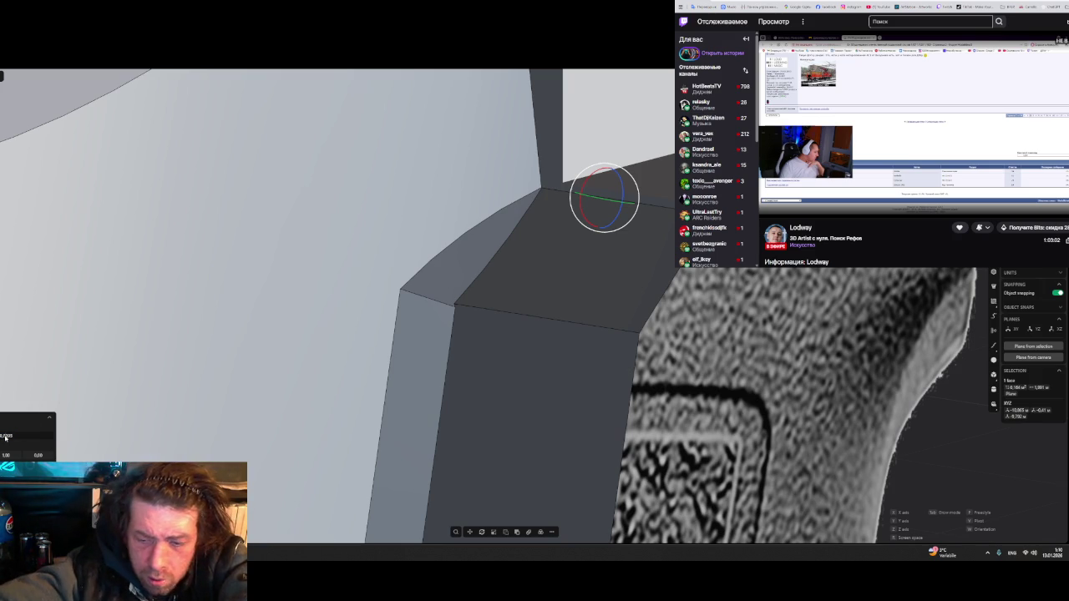
type("0,0")
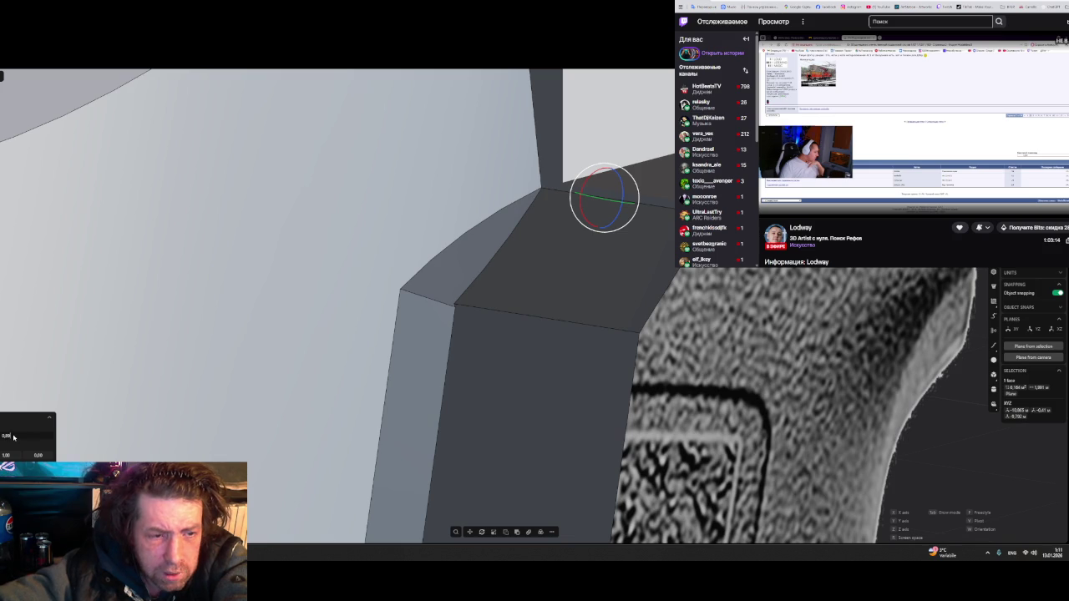
type("5")
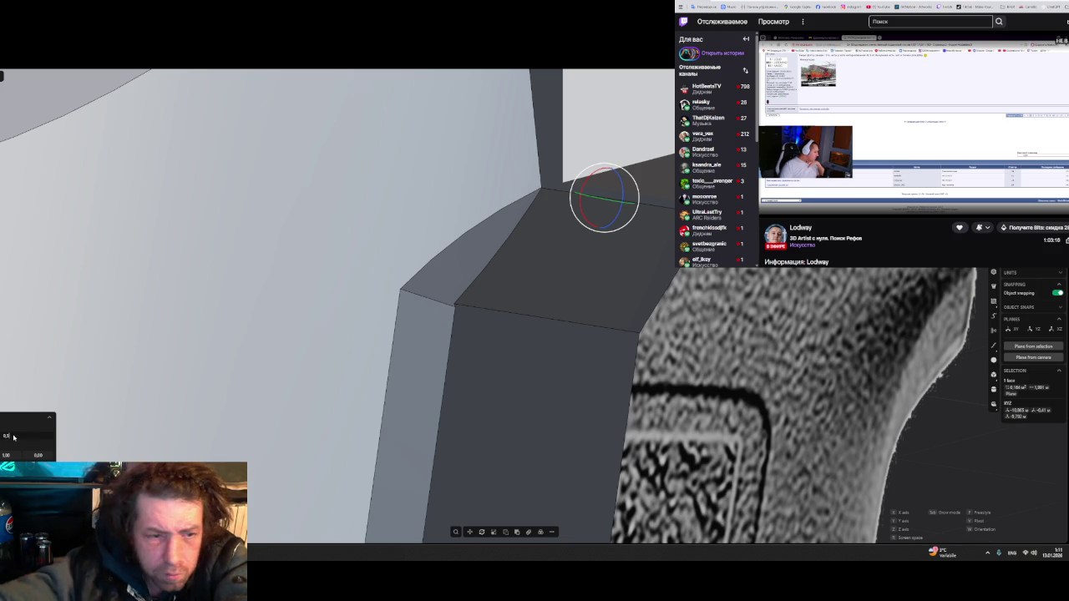
key("Return")
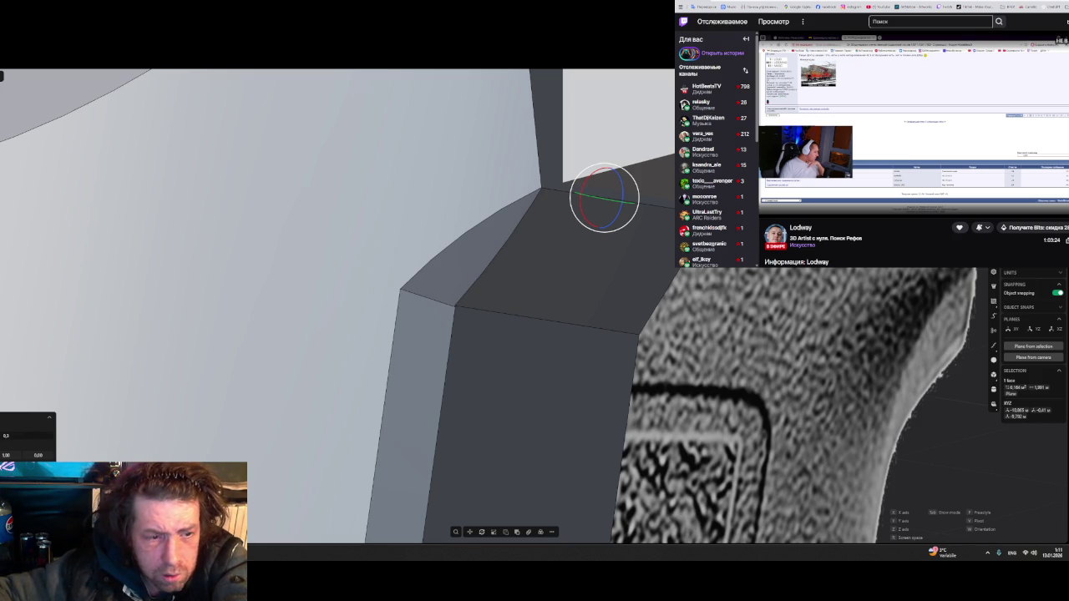
key("ctrl+z")
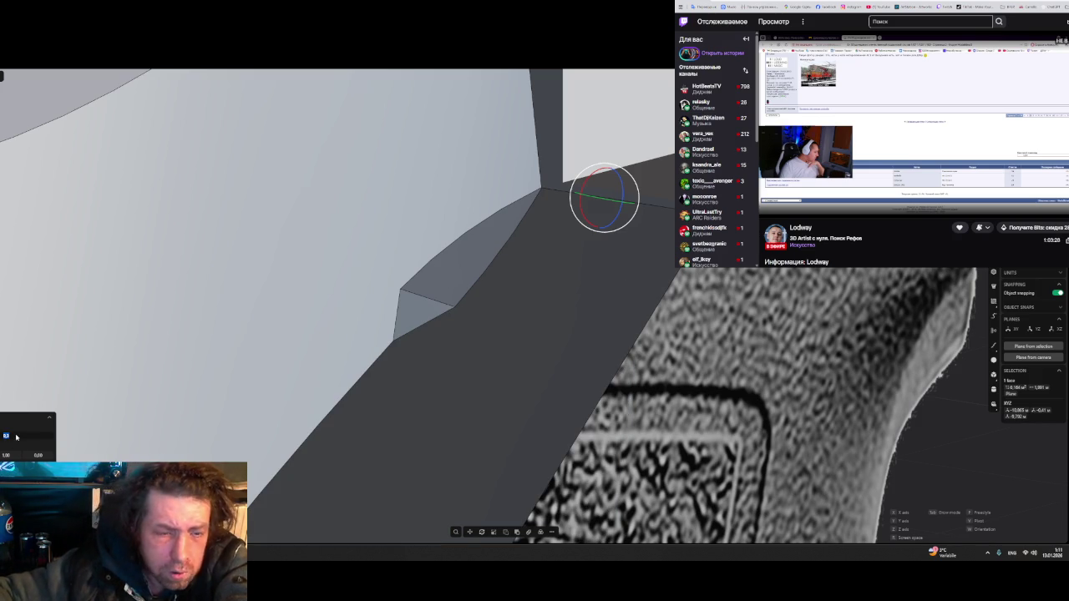
type("0,4")
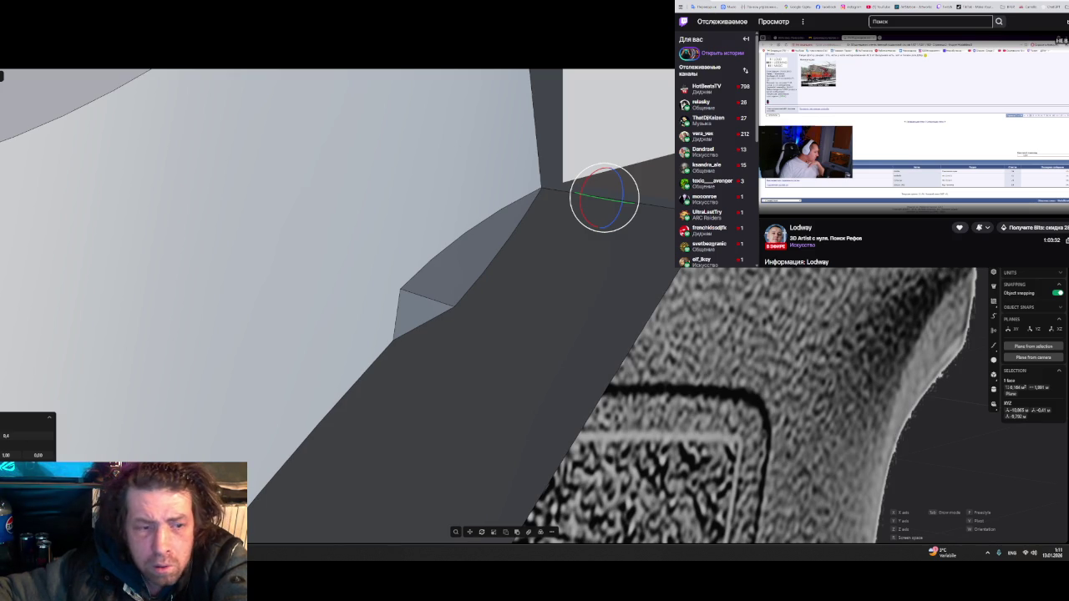
type("0,5")
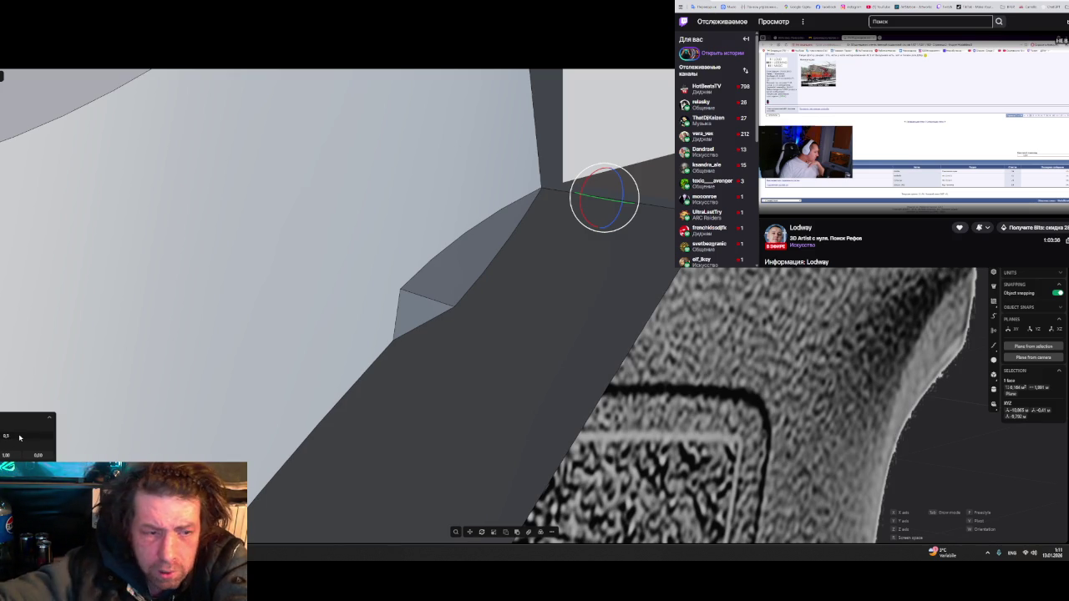
key("Return")
mouse_move(429, 350)
middle_mouse_down()
mouse_move(510, 294)
mouse_move(410, 307)
middle_mouse_up()
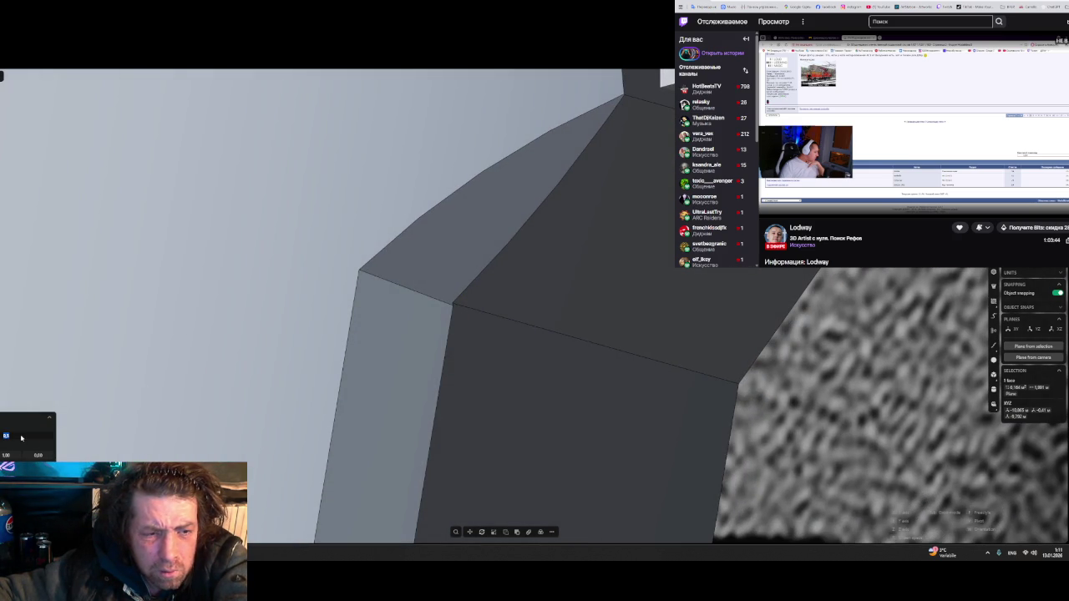
type("3")
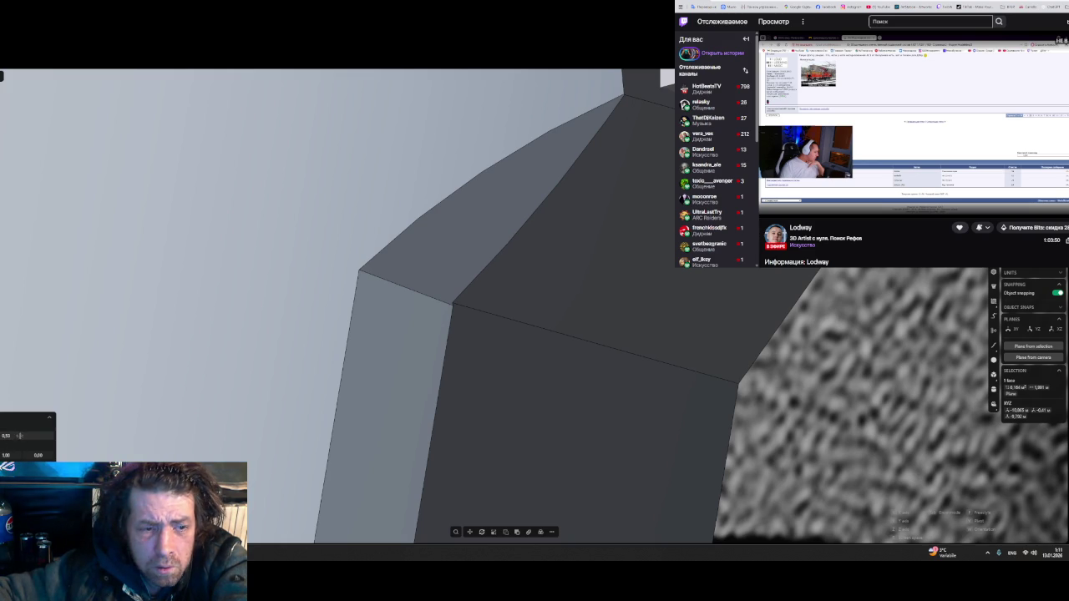
type("0,5")
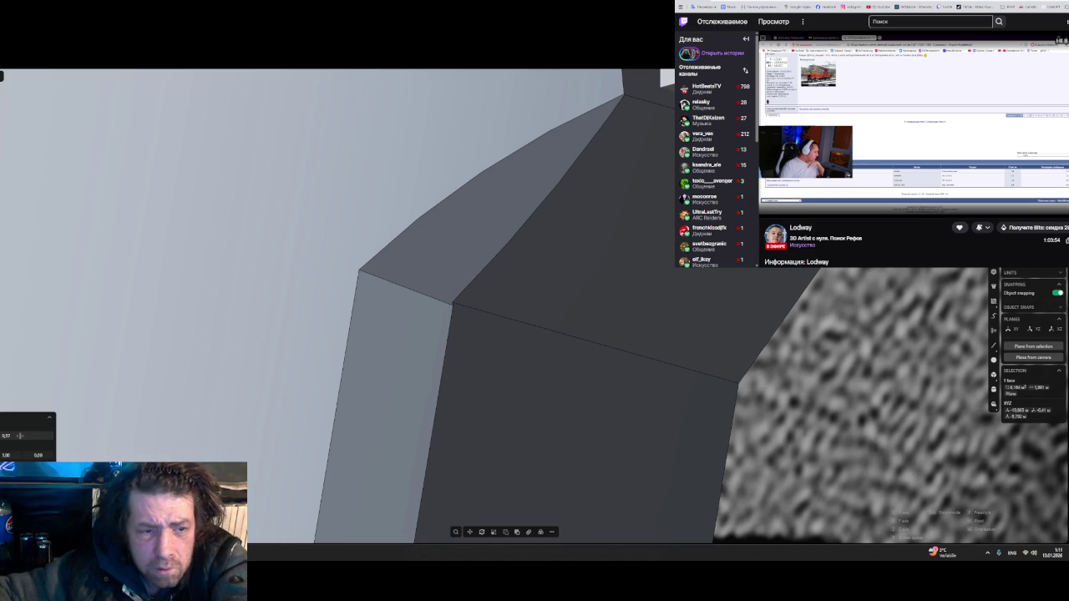
mouse_move(167, 423)
middle_mouse_down()
mouse_move(377, 387)
mouse_move(417, 357)
mouse_move(410, 337)
middle_mouse_up()
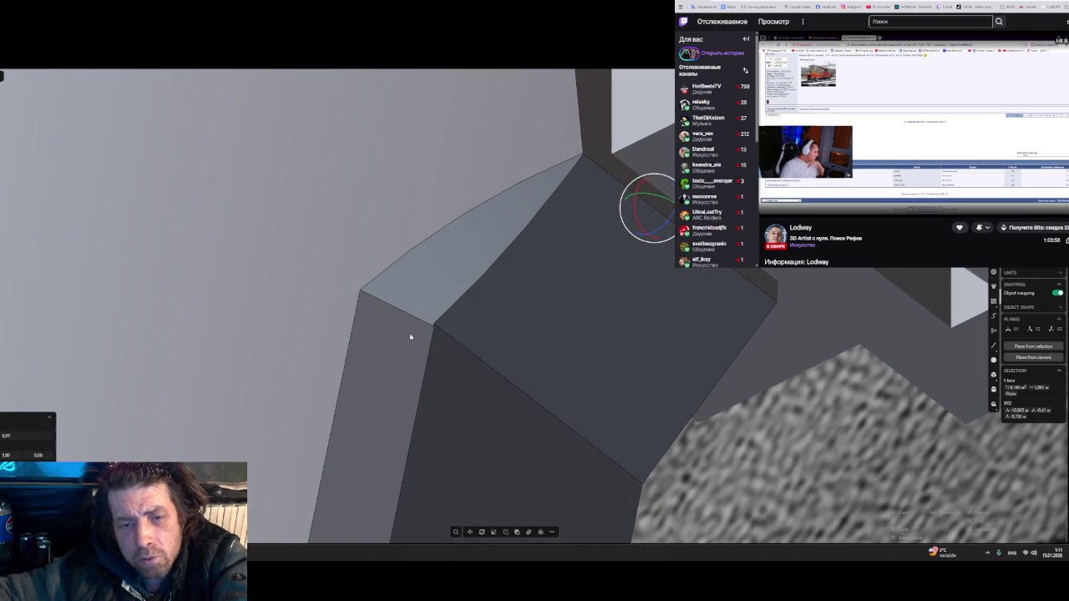
middle_click_drag(416, 375, 413, 387)
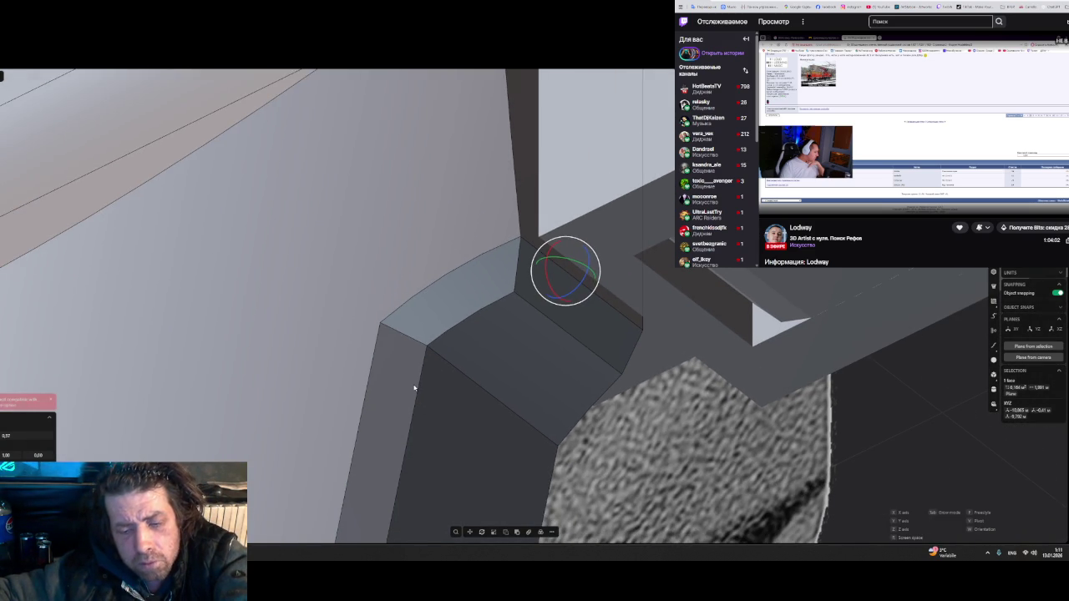
key("r")
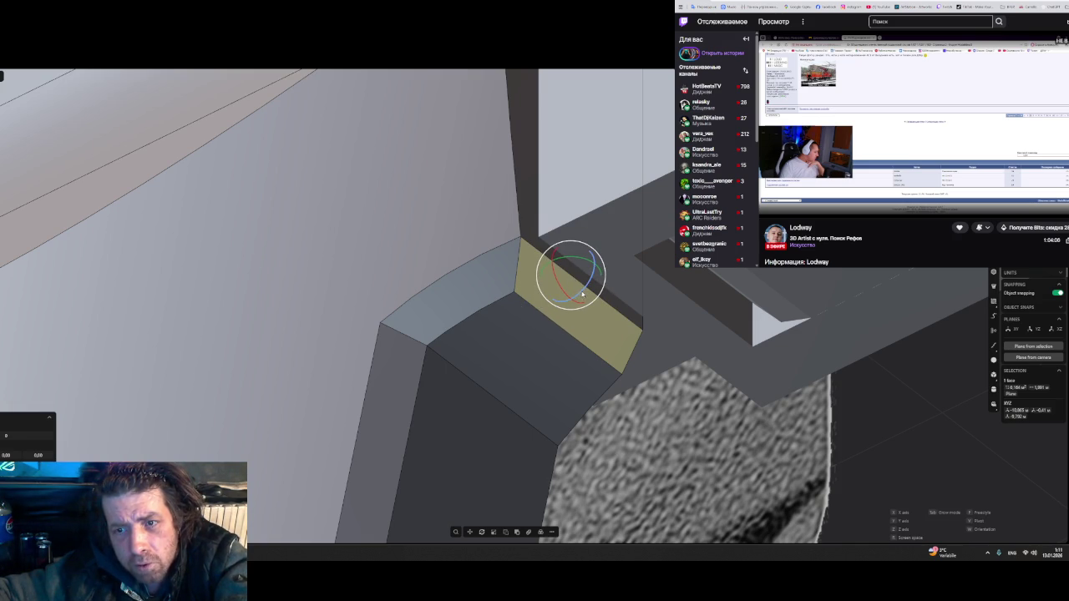
left_click_drag(570, 278, 569, 299)
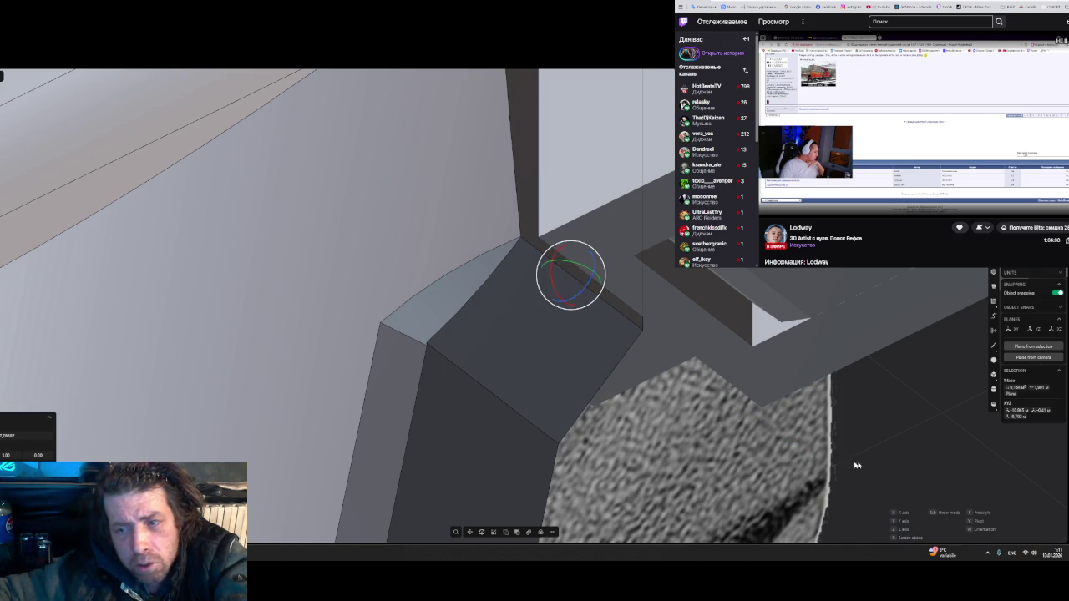
key("Escape")
key("Escape")
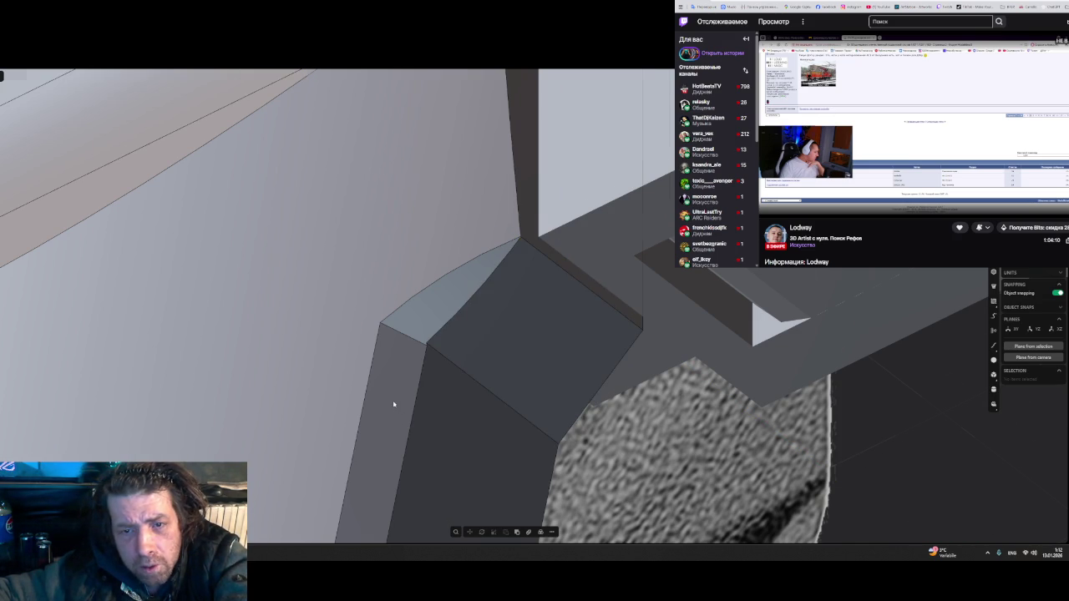
scroll(393, 404, "up", 2)
left_click(394, 404)
key("e")
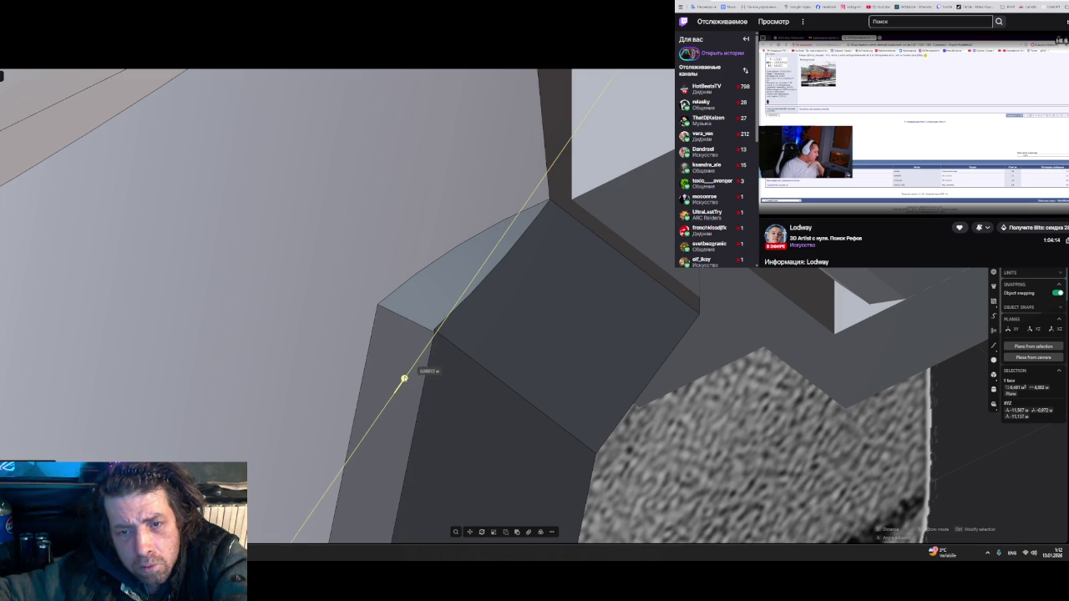
key("Escape")
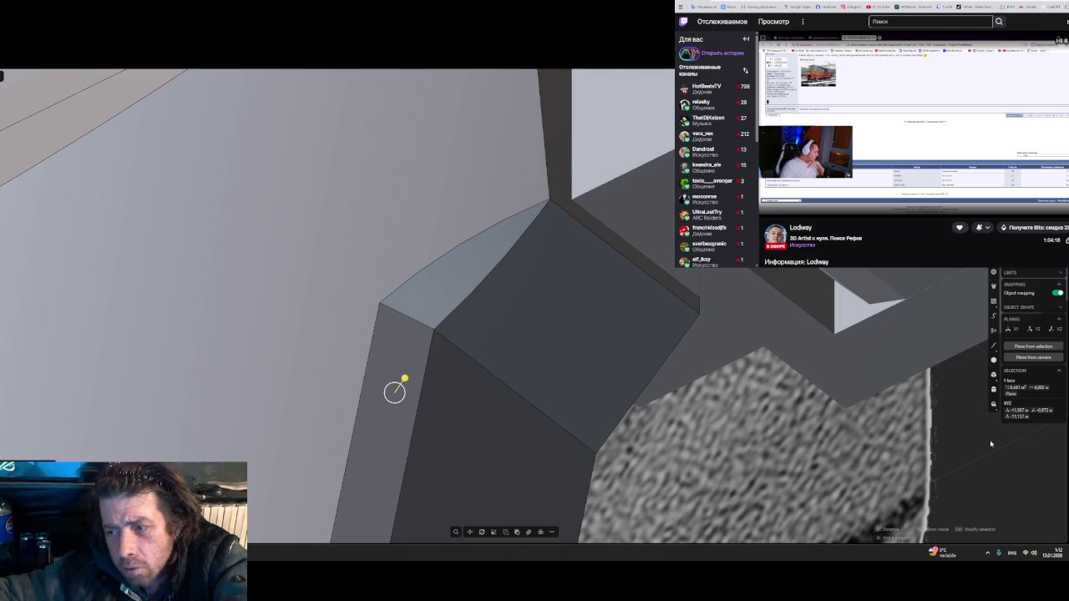
key("Escape")
mouse_move(520, 399)
middle_mouse_down()
mouse_move(491, 399)
mouse_move(484, 377)
middle_mouse_up()
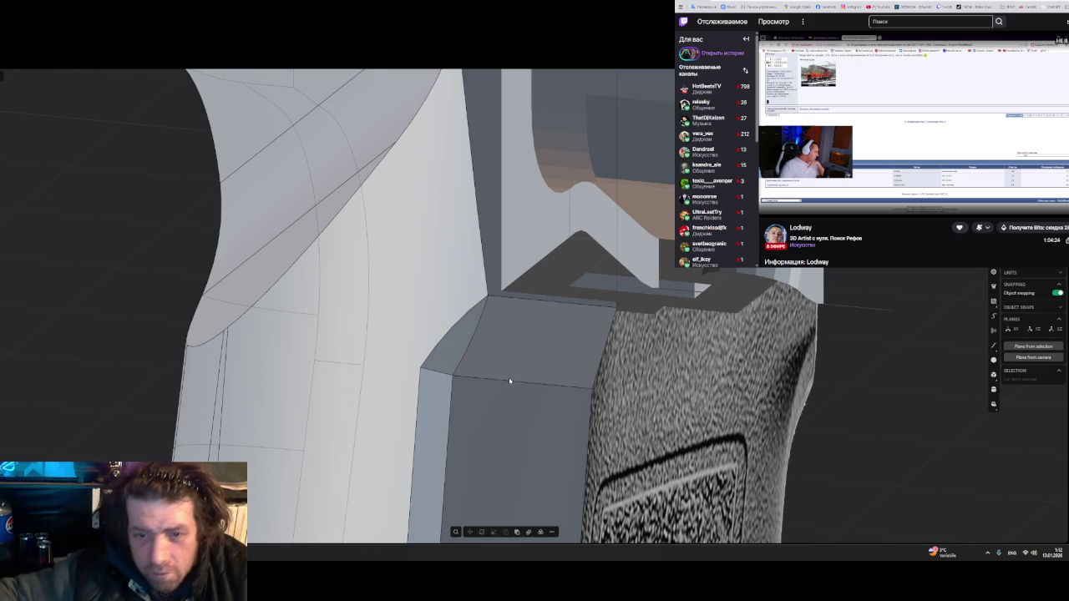
- Fillet the block's vertical corner edge where the grip meets the receiver
mouse_move(481, 375)
middle_mouse_down()
mouse_move(506, 358)
mouse_move(436, 365)
middle_mouse_up()
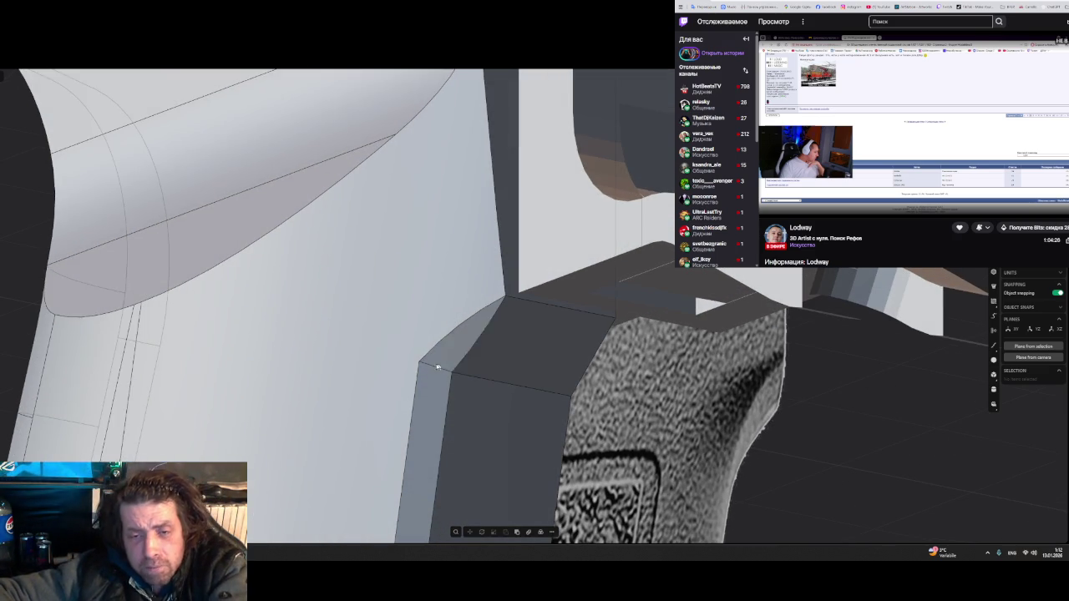
left_click(437, 369)
key("f")
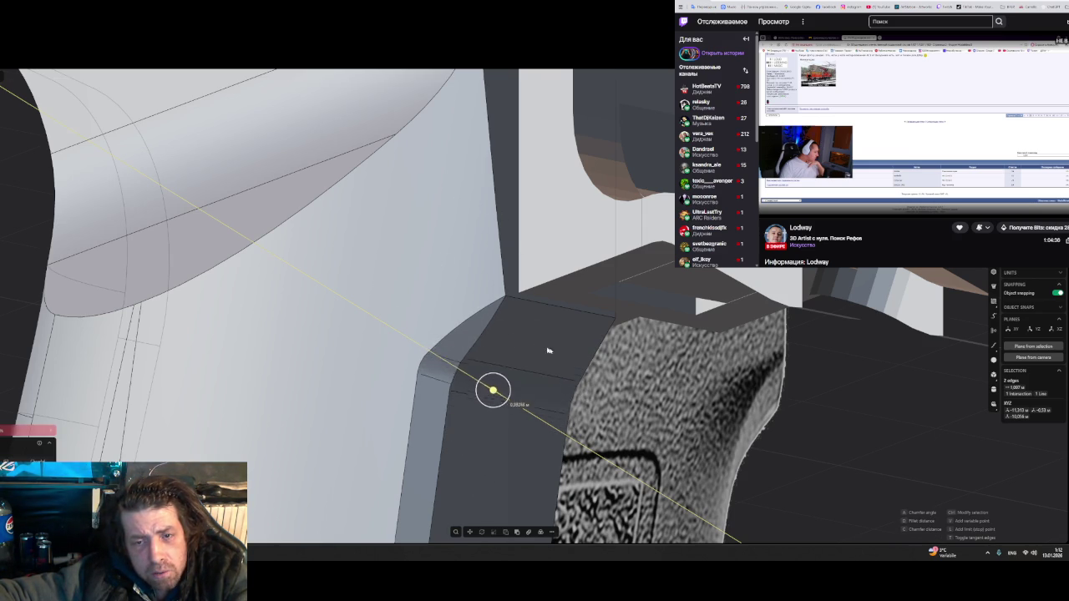
key("Return")
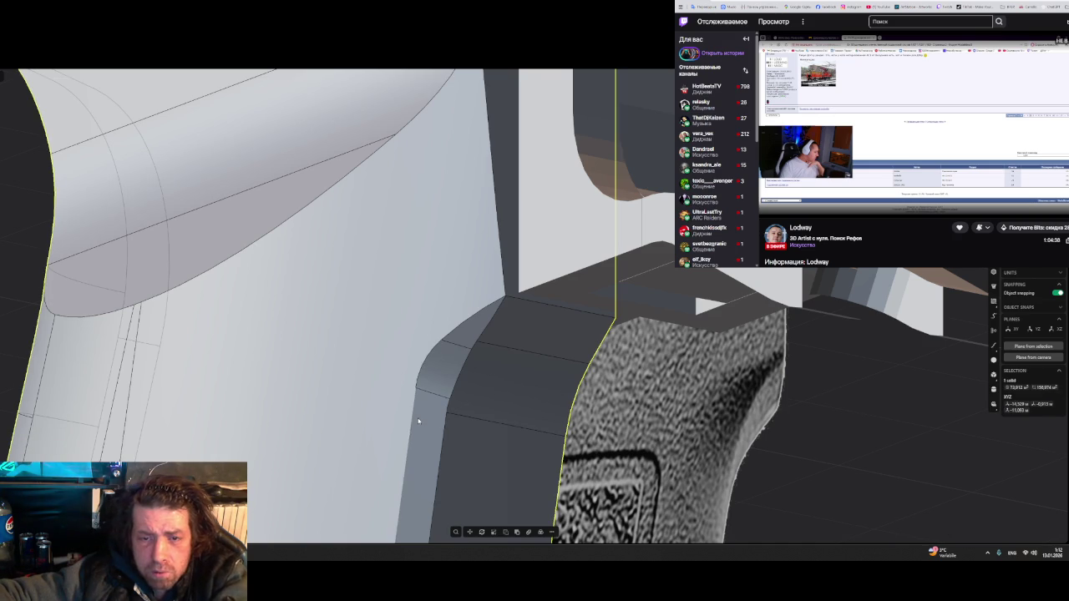
- Fillet the two edges beside the new fillet, dragging the distance handle to enlarge it
left_click(411, 427)
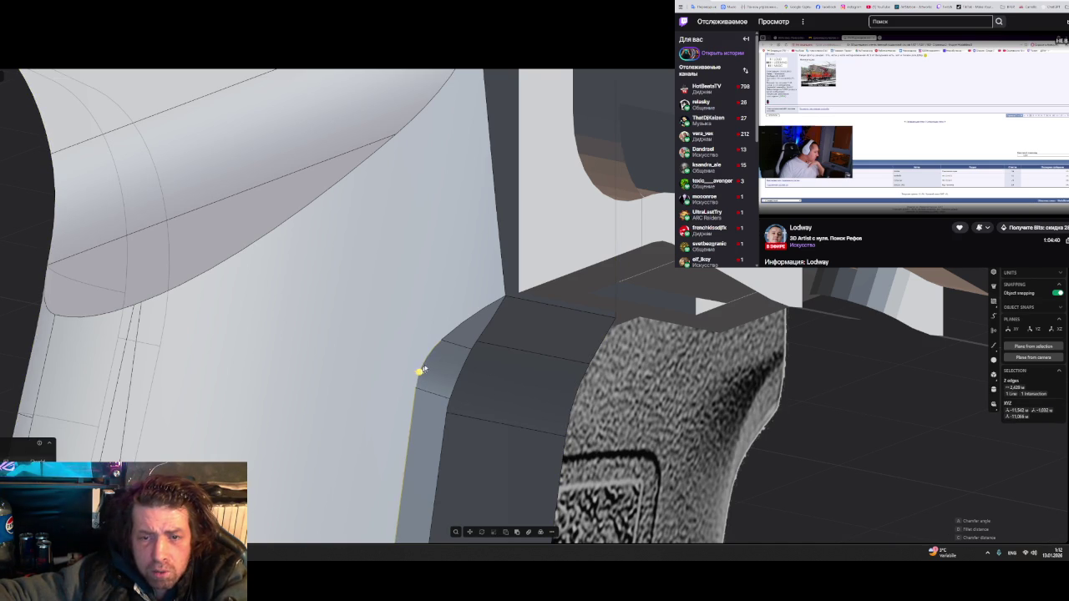
left_click(455, 332)
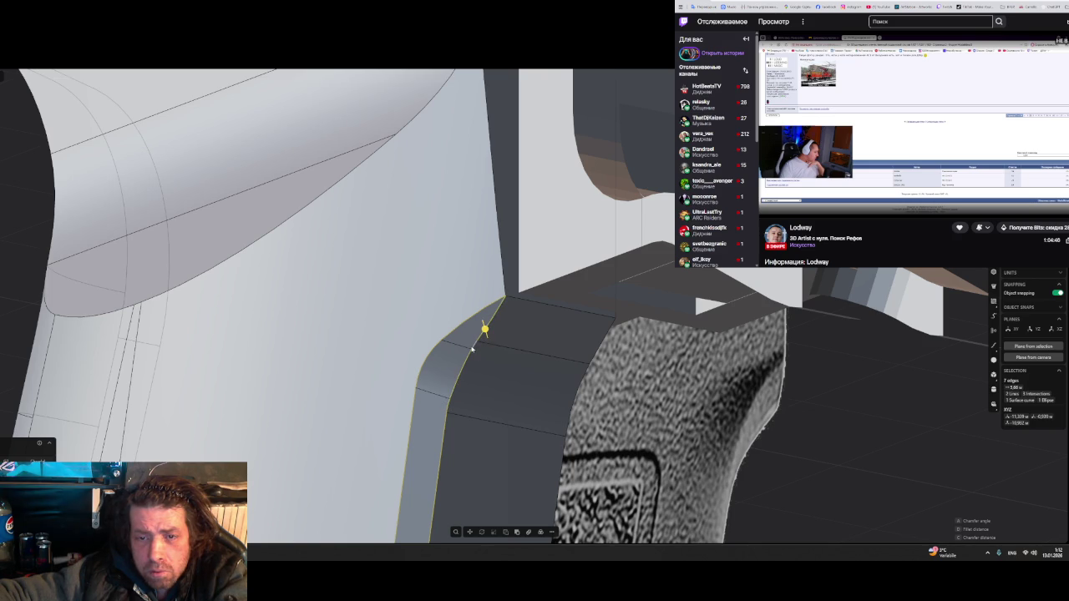
key("f")
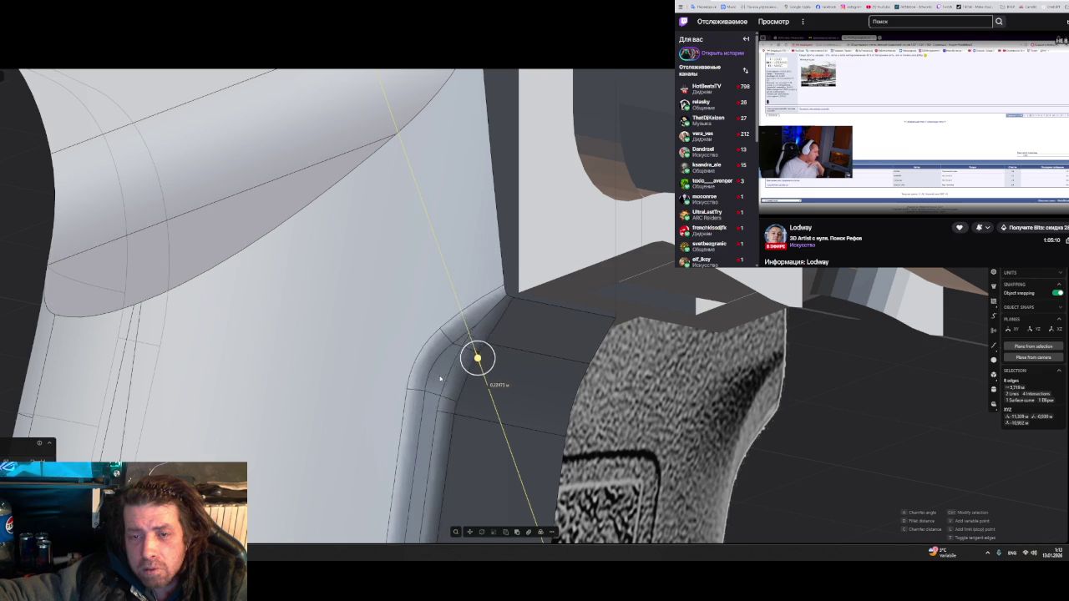
mouse_move(464, 379)
left_mouse_down()
mouse_move(499, 384)
mouse_move(483, 381)
left_mouse_up()
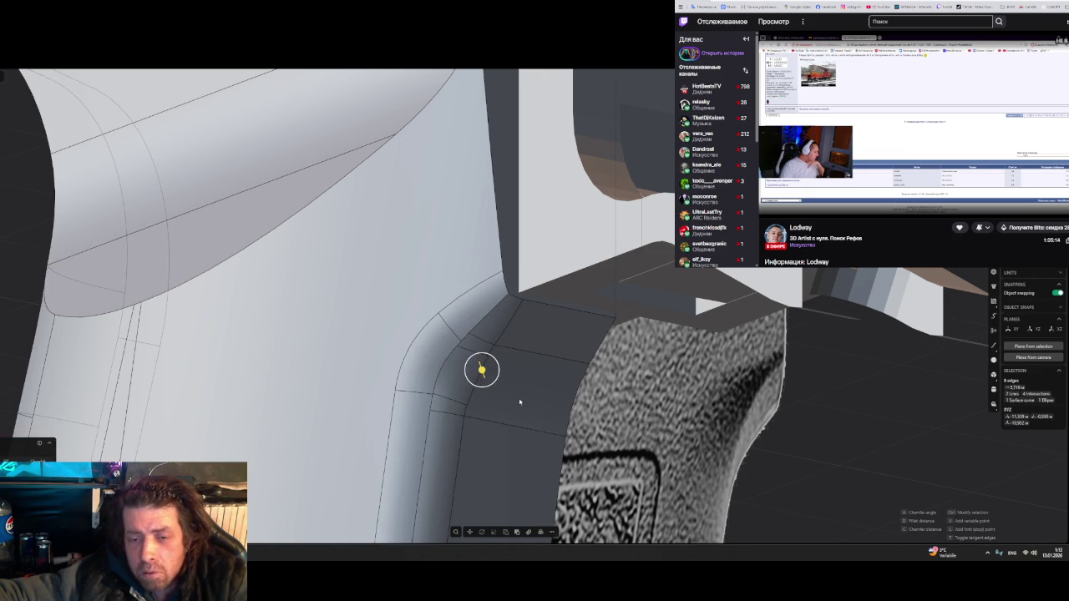
mouse_move(539, 418)
middle_mouse_down()
mouse_move(537, 429)
mouse_move(583, 286)
mouse_move(563, 345)
mouse_move(566, 331)
mouse_move(546, 356)
mouse_move(546, 387)
mouse_move(574, 359)
mouse_move(543, 370)
mouse_move(534, 429)
mouse_move(517, 367)
mouse_move(546, 358)
mouse_move(601, 374)
middle_mouse_up()
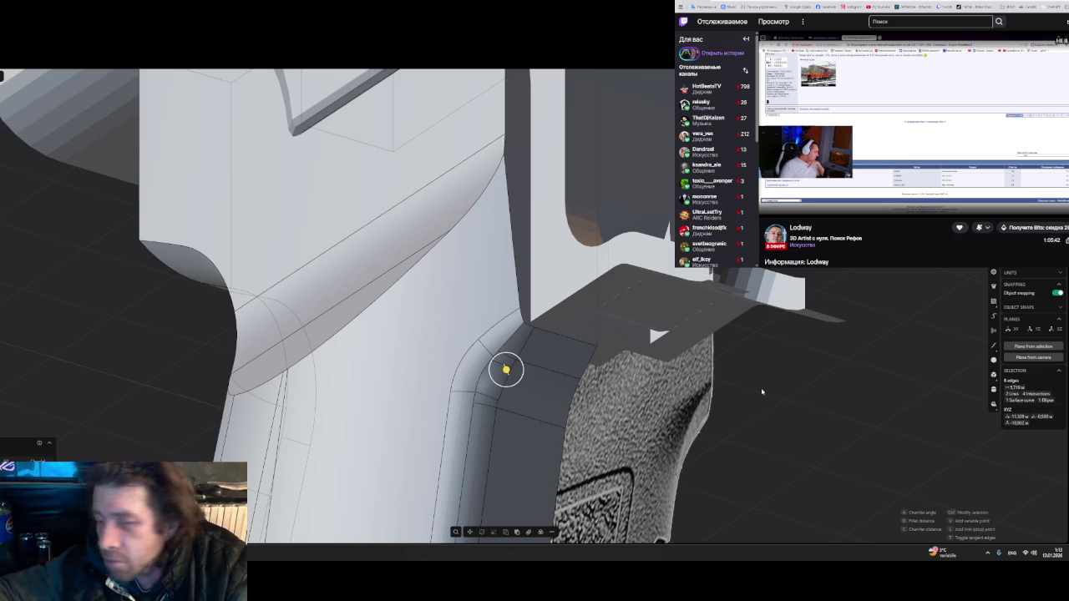
mouse_move(506, 369)
middle_mouse_down()
mouse_move(535, 382)
mouse_move(521, 334)
mouse_move(492, 372)
middle_mouse_up()
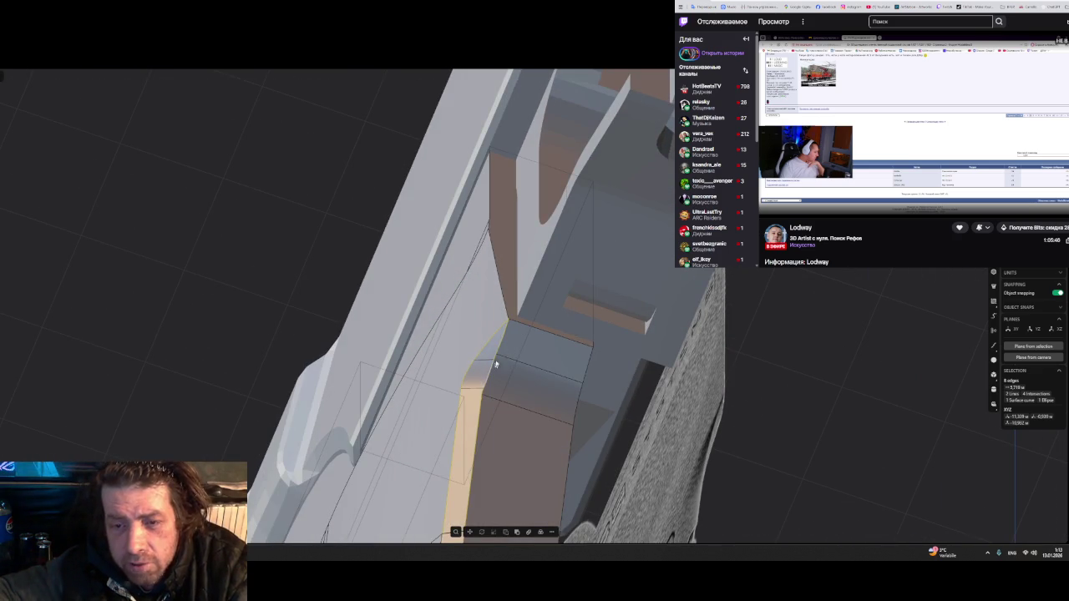
- Fillet the grip intersection and elliptical edges, then add a small 0.0058 m fillet on the new strip
left_click(500, 347)
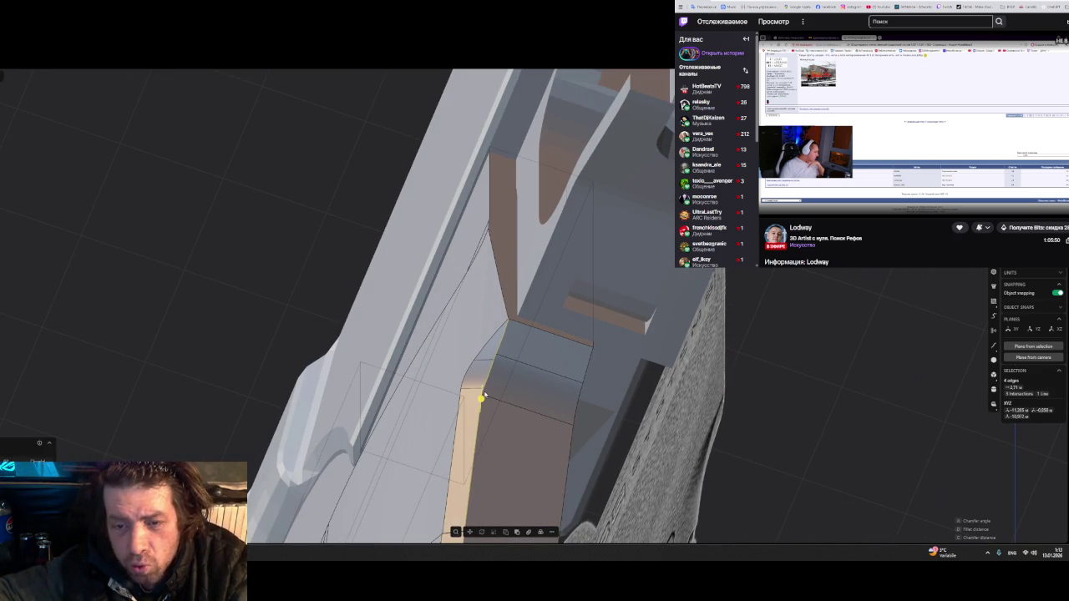
left_click(484, 394)
mouse_move(483, 394)
middle_mouse_down()
mouse_move(496, 424)
mouse_move(531, 307)
middle_mouse_up()
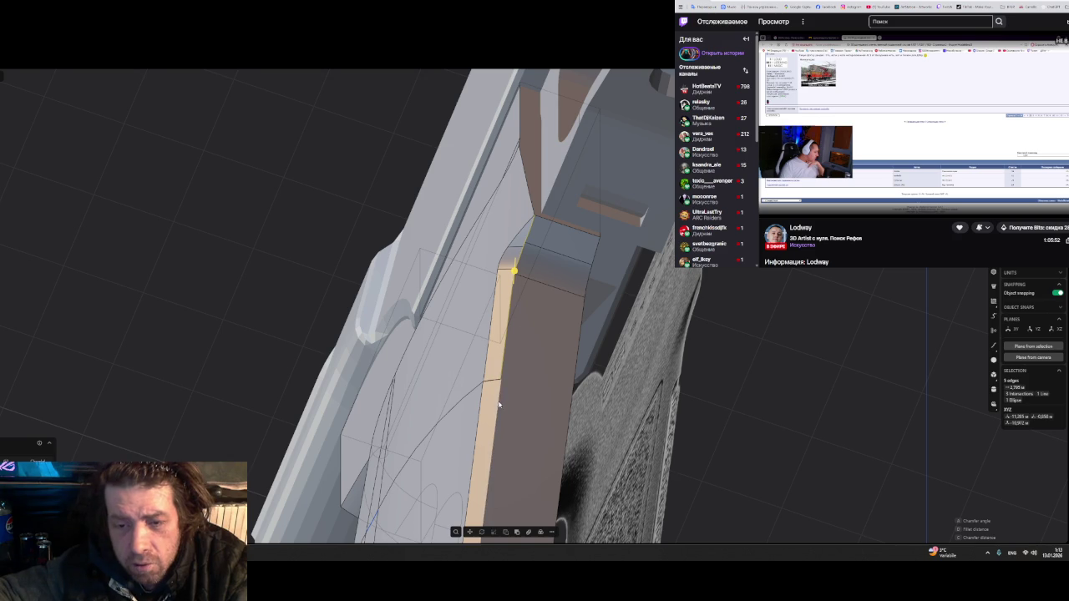
key("f")
key("Return")
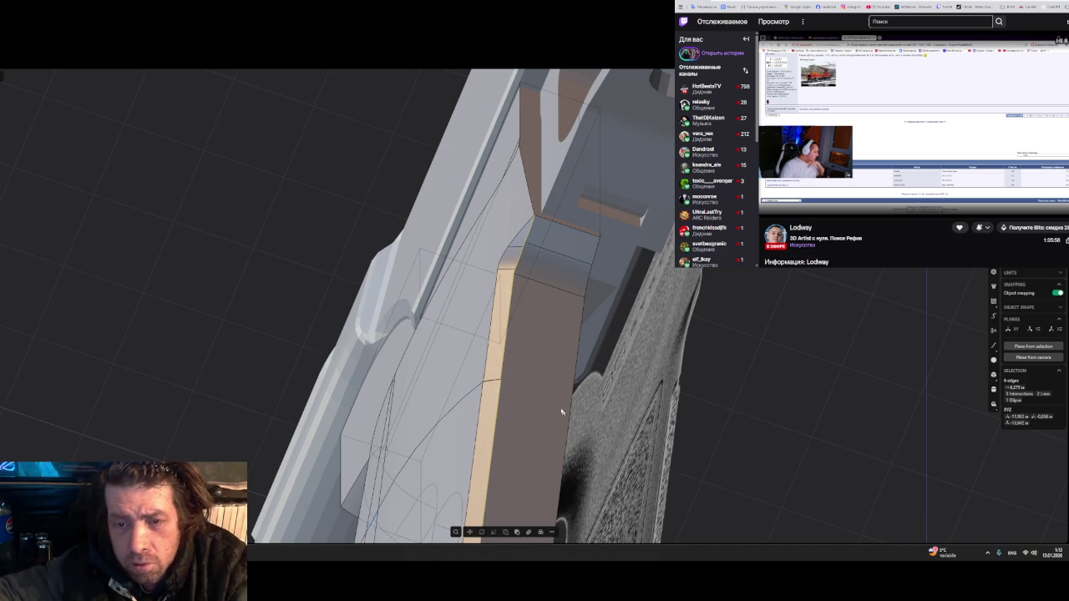
key("f")
key("Return")
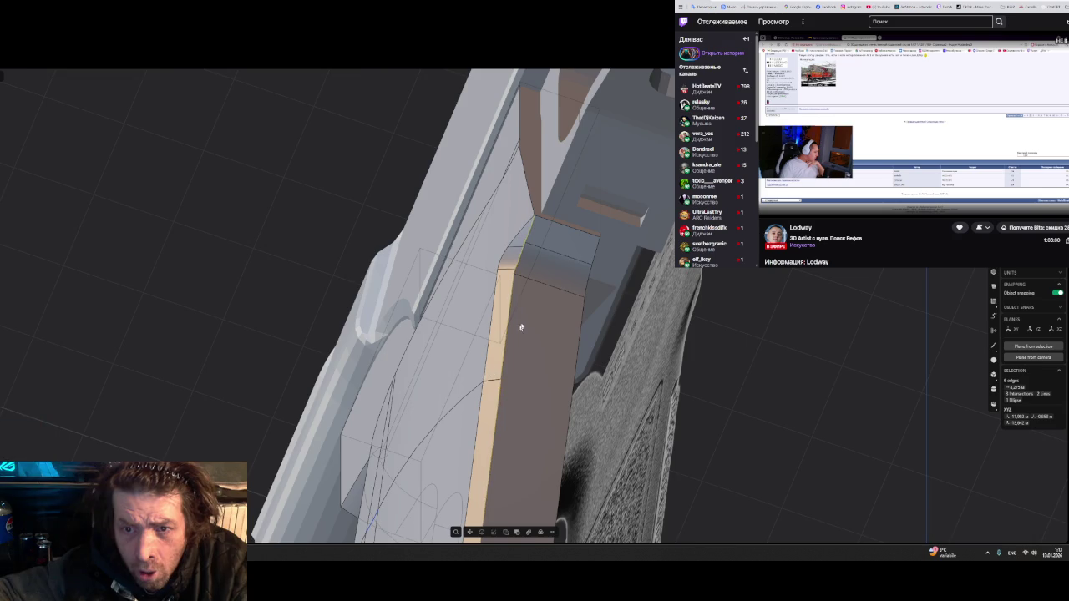
- Delete the small corner face at the grip and start a fillet on the edge it leaves
mouse_move(520, 327)
middle_mouse_down()
mouse_move(548, 360)
mouse_move(526, 242)
middle_mouse_up()
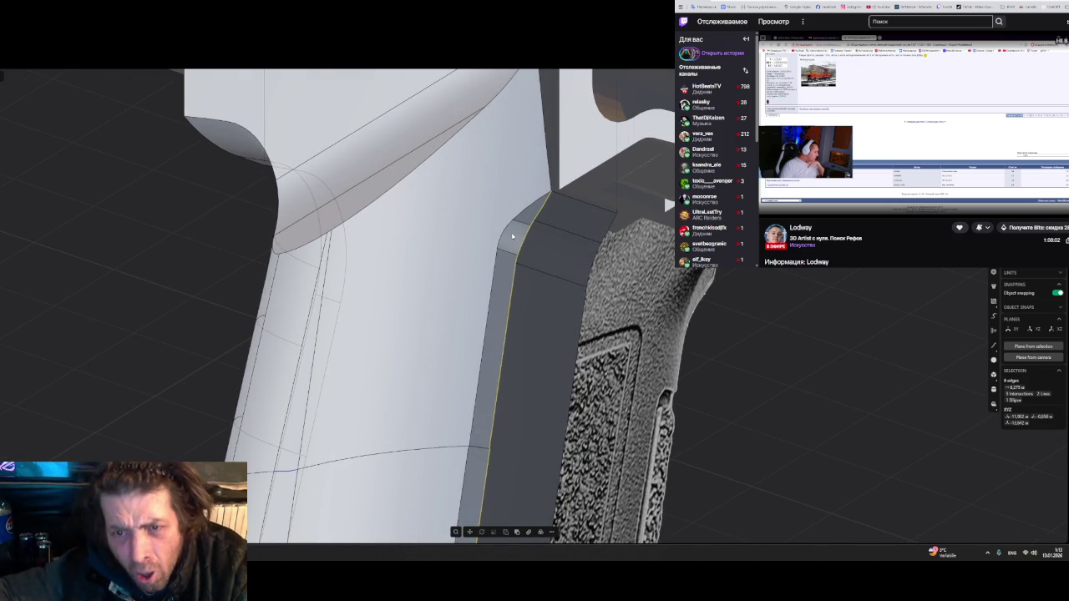
left_click(526, 241)
key("Escape")
left_click(543, 245)
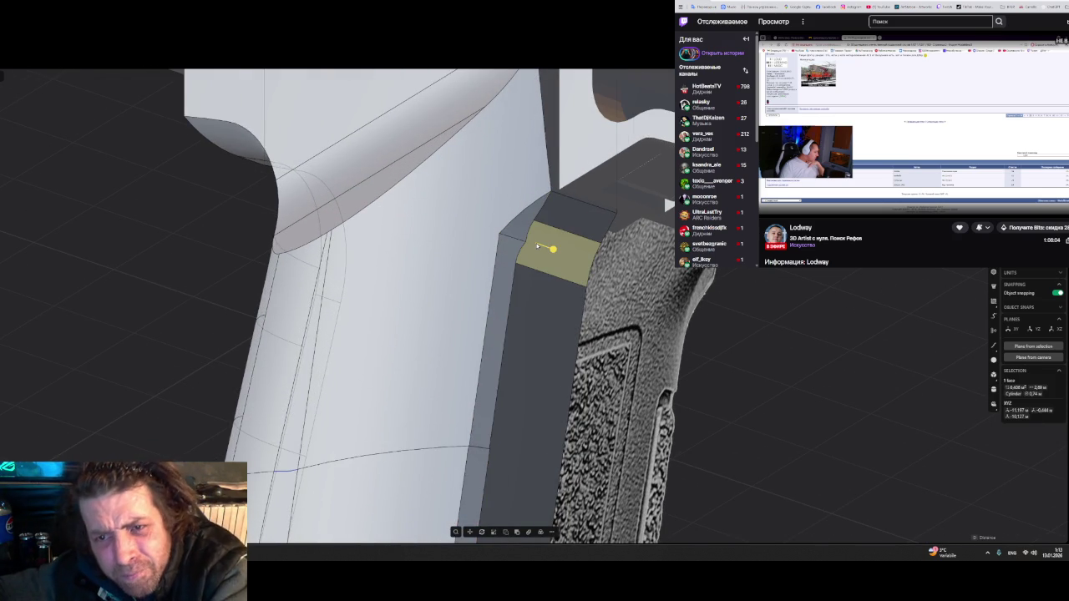
key("Delete")
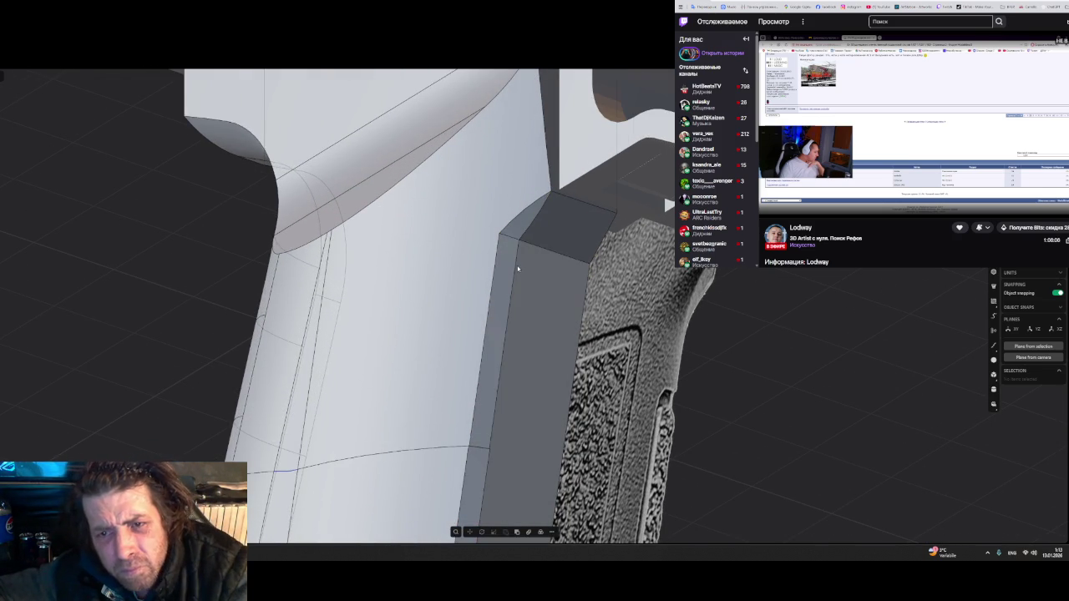
left_click(541, 245)
key("f")
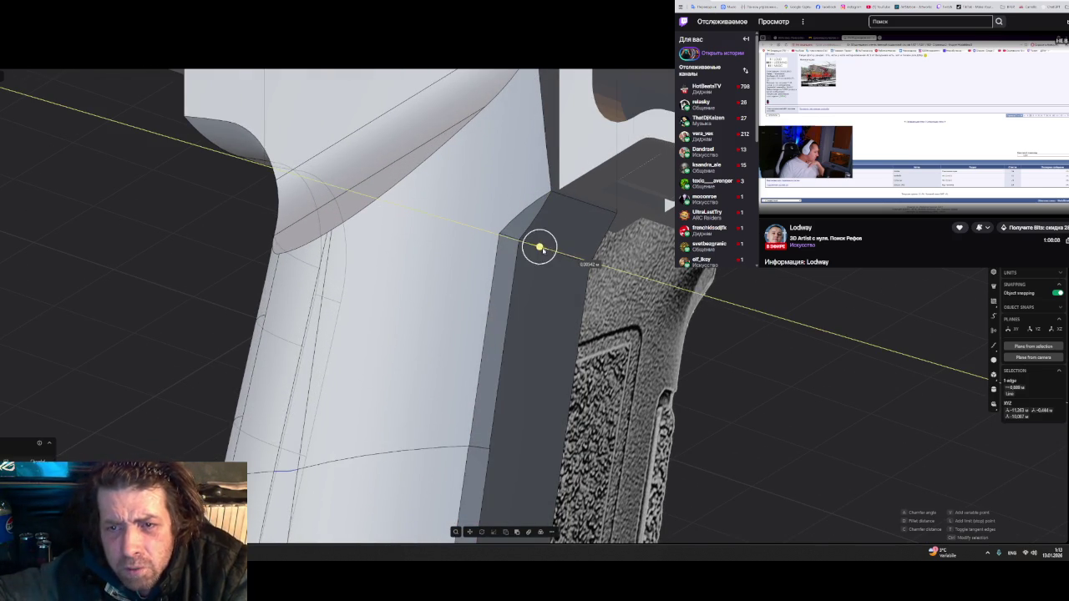